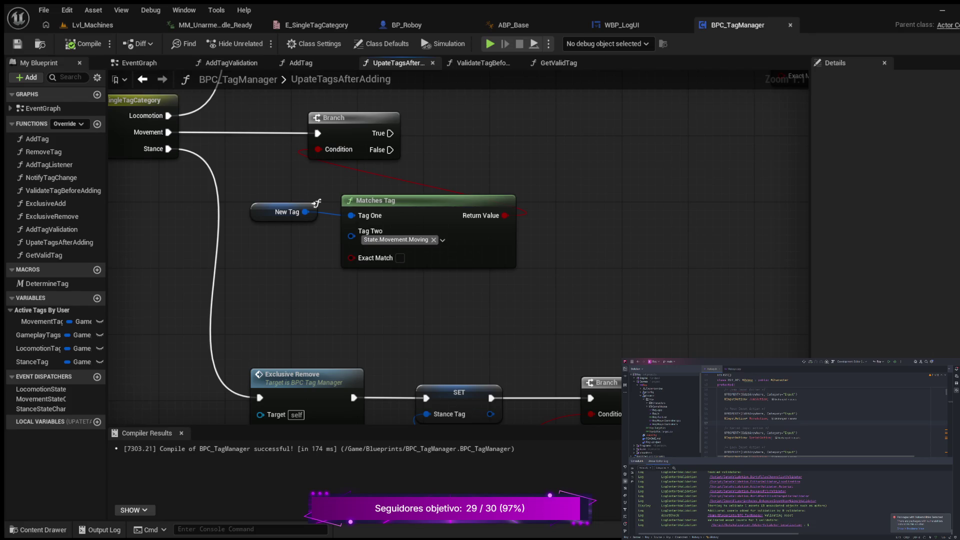
# Step: Place a LocomotionTag getter in the graph and paste in a Get Valid Tag function node
pyautogui.moveTo(607, 145)
pyautogui.mouseDown()
pyautogui.moveTo(606, 212)
pyautogui.moveTo(571, 248)
pyautogui.mouseUp()
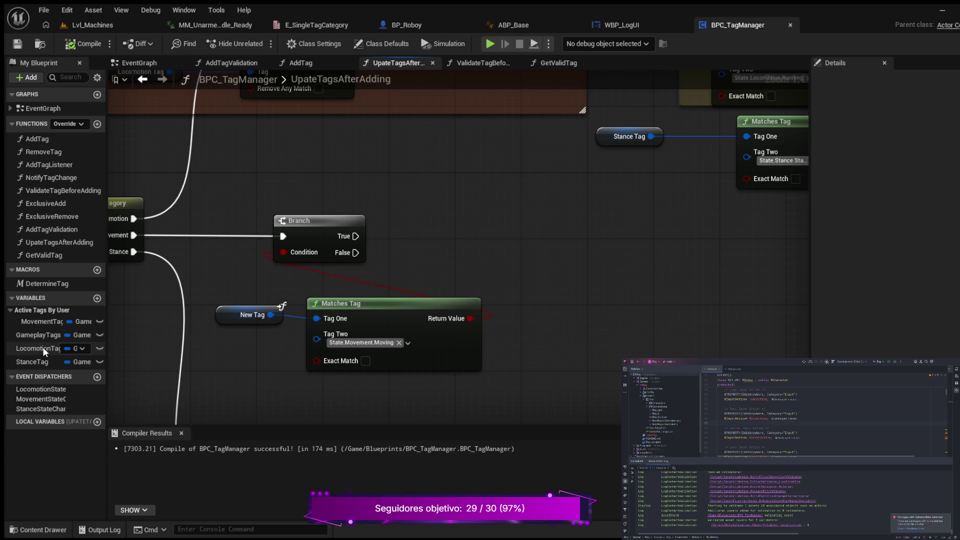
pyautogui.click(43, 348)
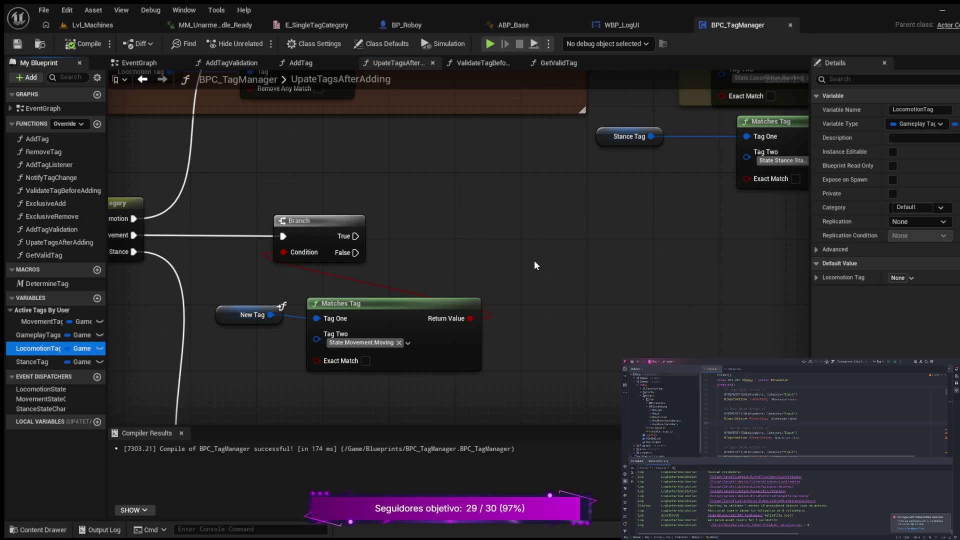
pyautogui.moveTo(521, 288); pyautogui.dragTo(518, 278)
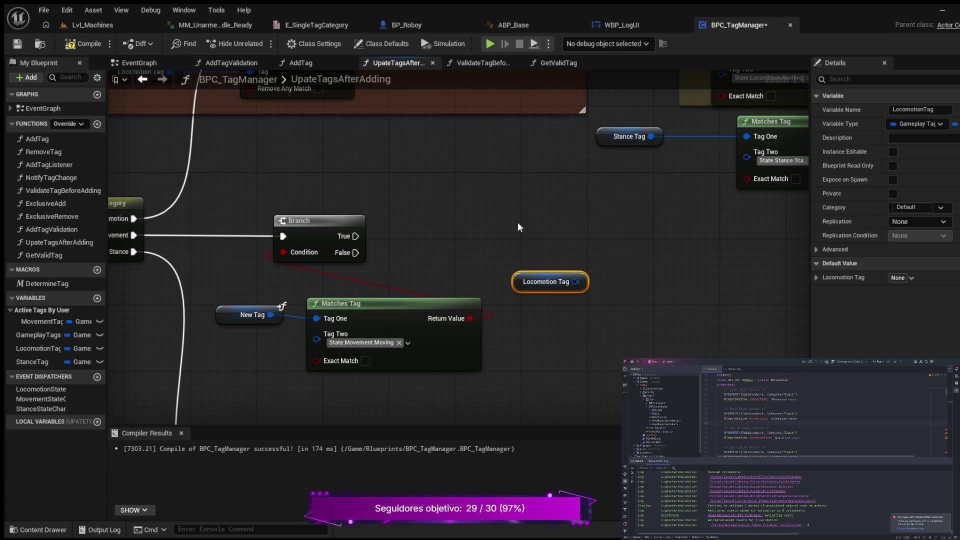
pyautogui.hotkey('ctrl', 'v')
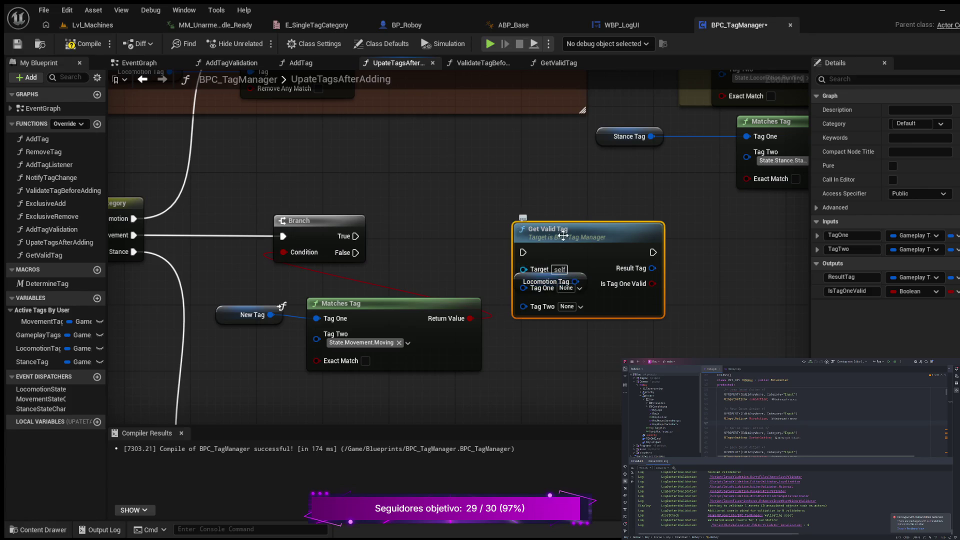
# Step: Run Get Valid Tag from the Branch's True output and position it beside the Branch
pyautogui.moveTo(354, 236); pyautogui.dragTo(523, 253)
pyautogui.moveTo(595, 231)
pyautogui.mouseDown()
pyautogui.moveTo(610, 218)
pyautogui.moveTo(601, 215)
pyautogui.mouseUp()
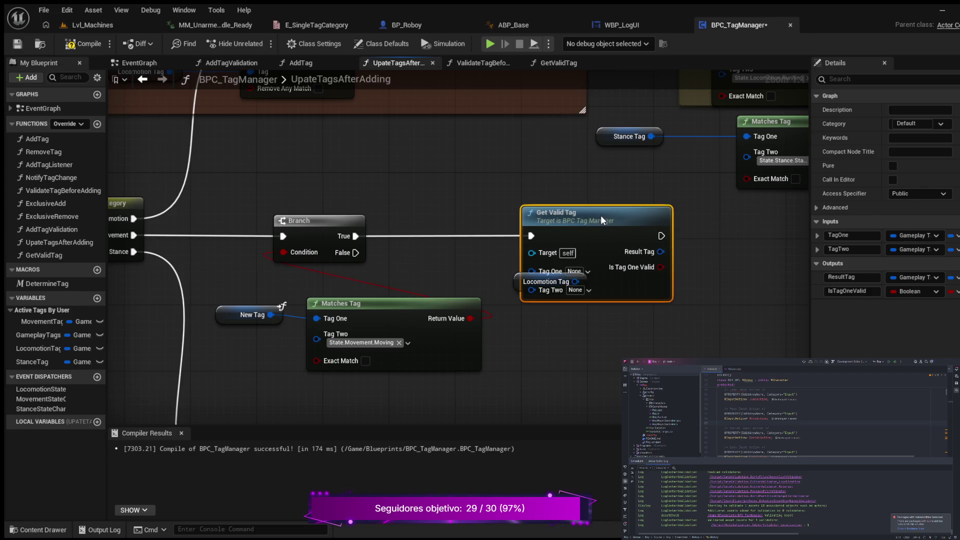
pyautogui.moveTo(554, 271)
pyautogui.mouseDown()
pyautogui.moveTo(480, 262)
pyautogui.moveTo(589, 265)
pyautogui.moveTo(430, 257)
pyautogui.mouseUp()
pyautogui.click(547, 281)
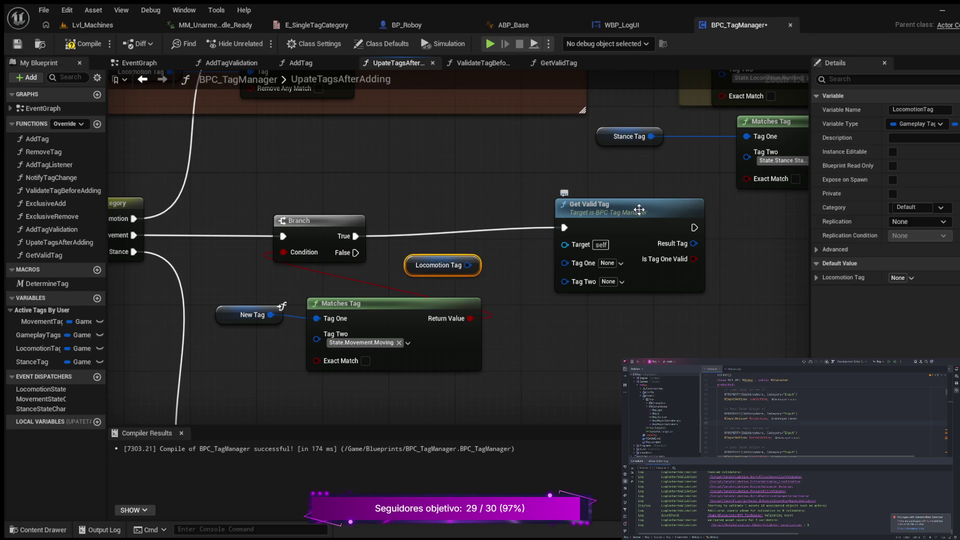
pyautogui.moveTo(621, 206); pyautogui.dragTo(622, 214)
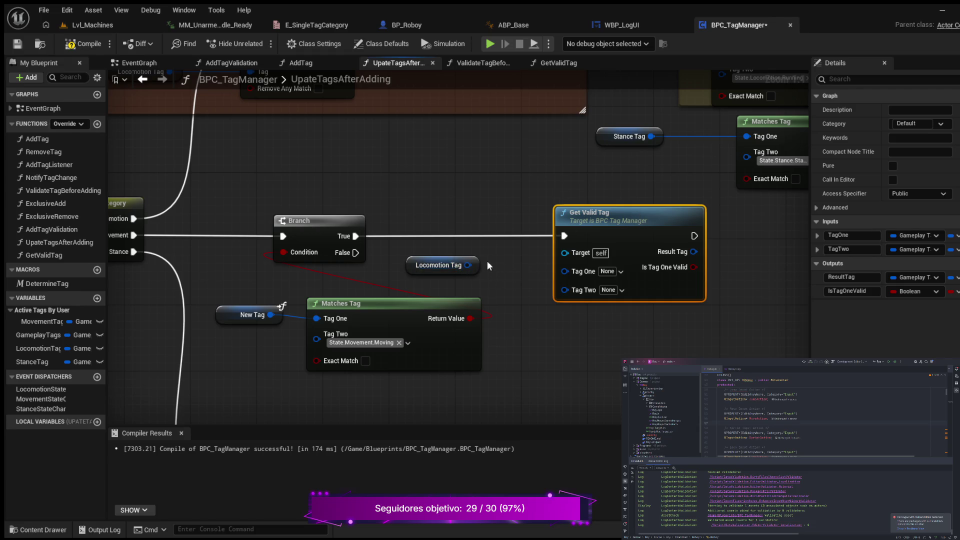
# Step: Feed the Locomotion Tag getter into Get Valid Tag's Tag One input
pyautogui.moveTo(467, 265); pyautogui.dragTo(565, 270)
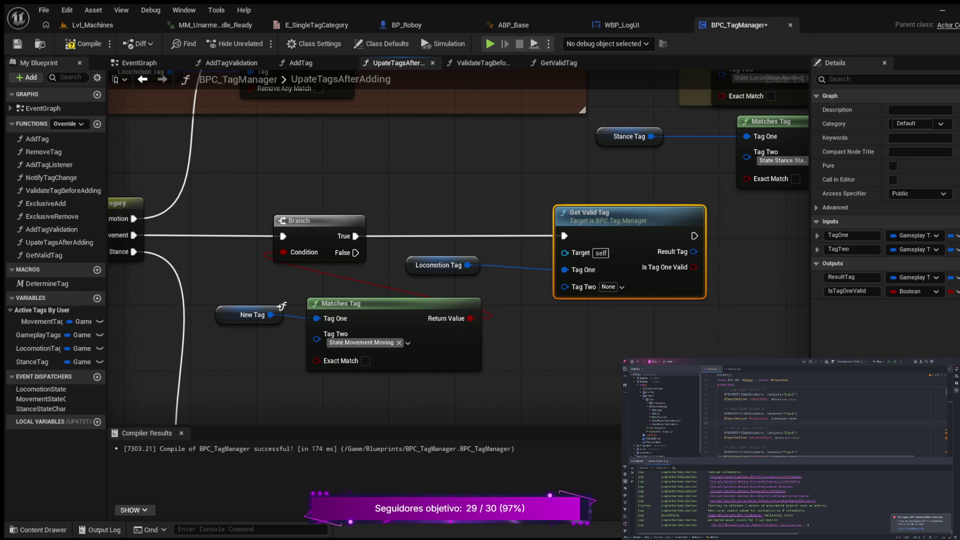
pyautogui.moveTo(419, 260); pyautogui.dragTo(469, 268)
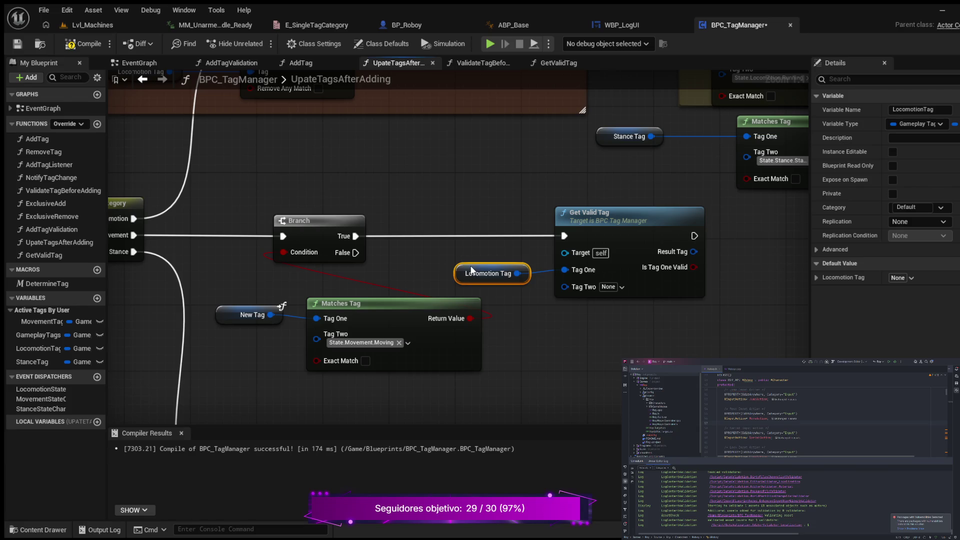
pyautogui.moveTo(536, 327)
pyautogui.mouseDown()
pyautogui.moveTo(613, 317)
pyautogui.moveTo(560, 306)
pyautogui.mouseUp()
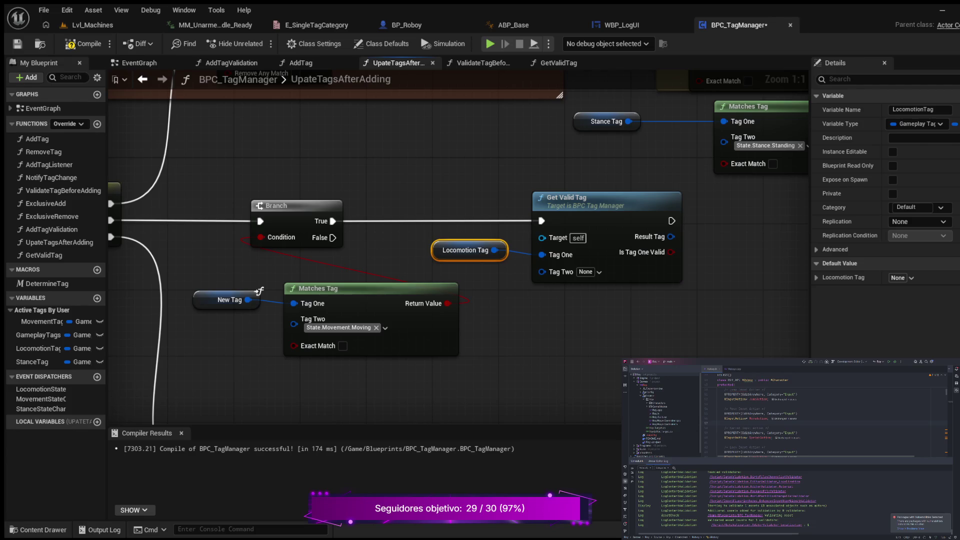
# Step: Keep Tag Two as State.Locomotion.Walking and wrap Get Valid Tag in a new comment box
pyautogui.hotkey('ctrl', 'z')
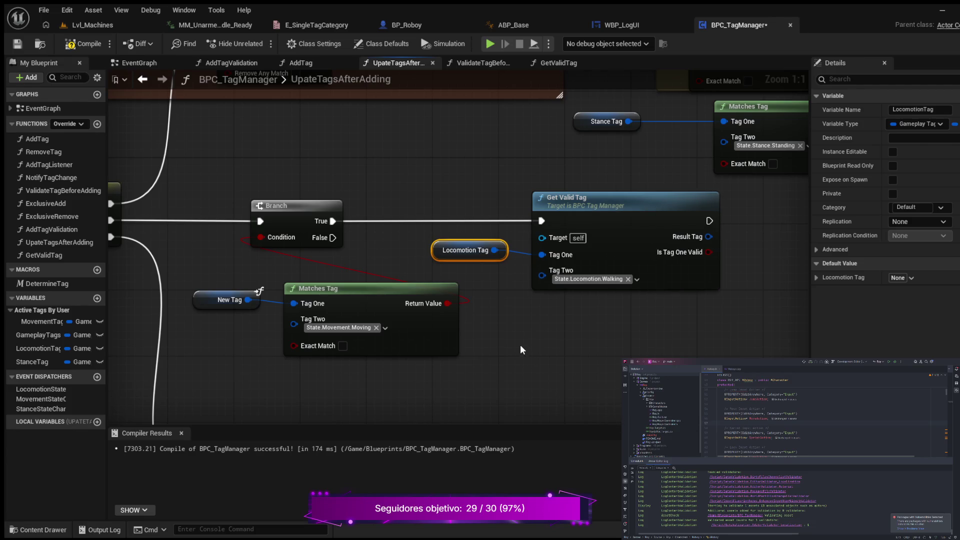
pyautogui.click(519, 346)
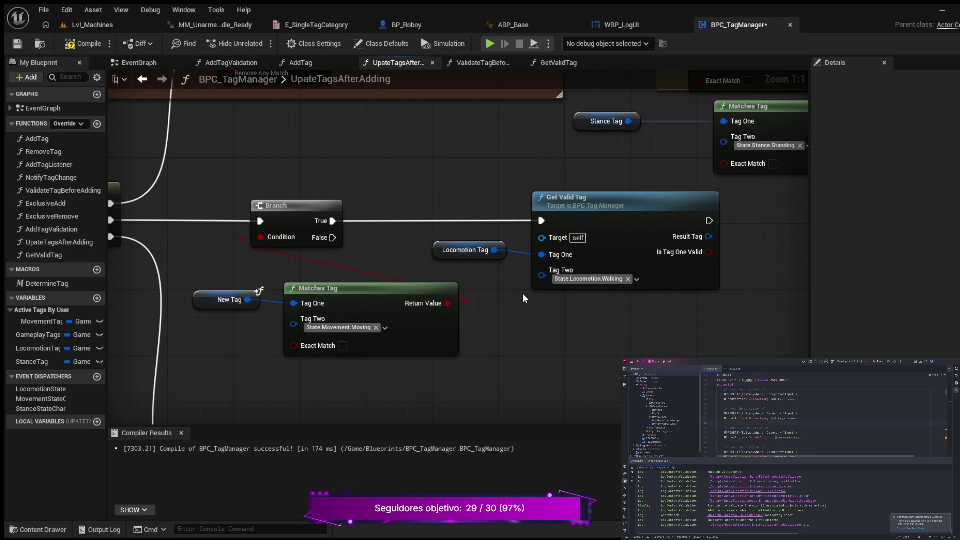
pyautogui.moveTo(511, 278)
pyautogui.mouseDown()
pyautogui.moveTo(620, 279)
pyautogui.moveTo(715, 322)
pyautogui.moveTo(721, 337)
pyautogui.mouseUp()
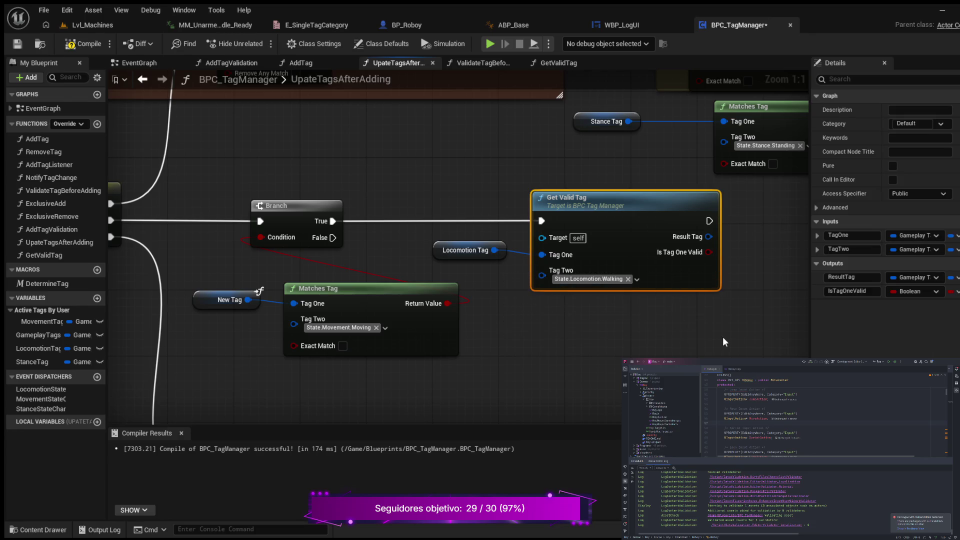
pyautogui.press('c')
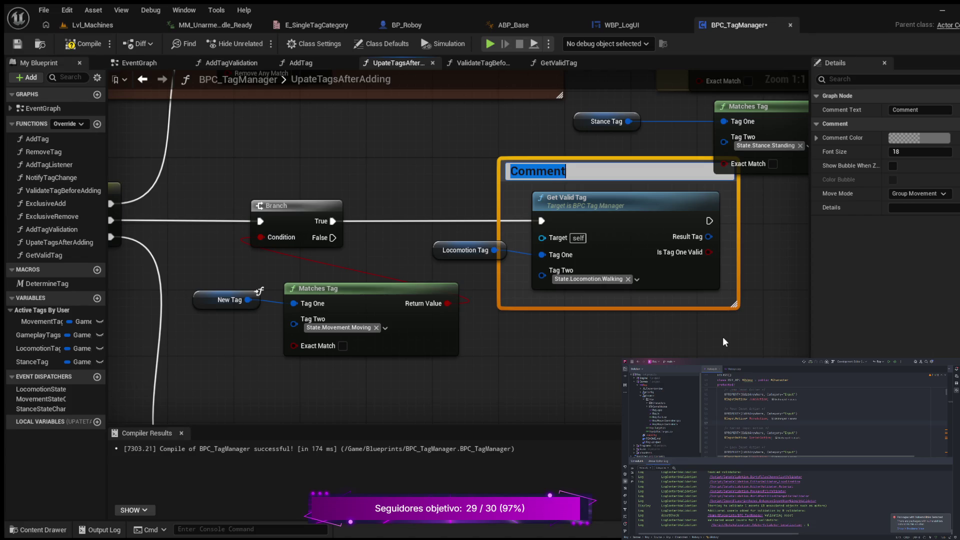
# Step: Title the comment explaining Tag two is set to Walking as Locomotion's default state
pyautogui.write('T')
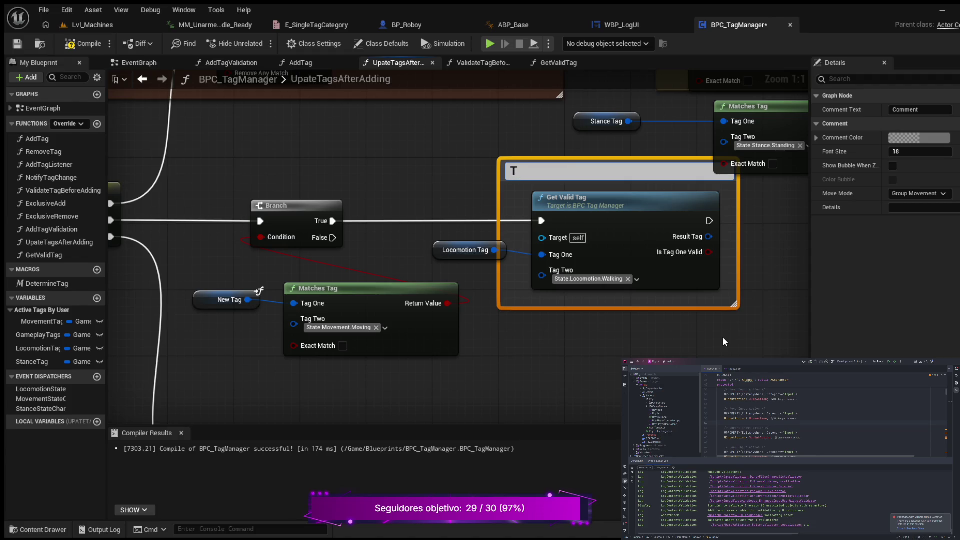
pyautogui.write('ag two ')
pyautogui.write('=')
pyautogui.write(' W')
pyautogui.press('BackSpace')
pyautogui.press('BackSpace')
pyautogui.press('BackSpace')
pyautogui.write('is set to ')
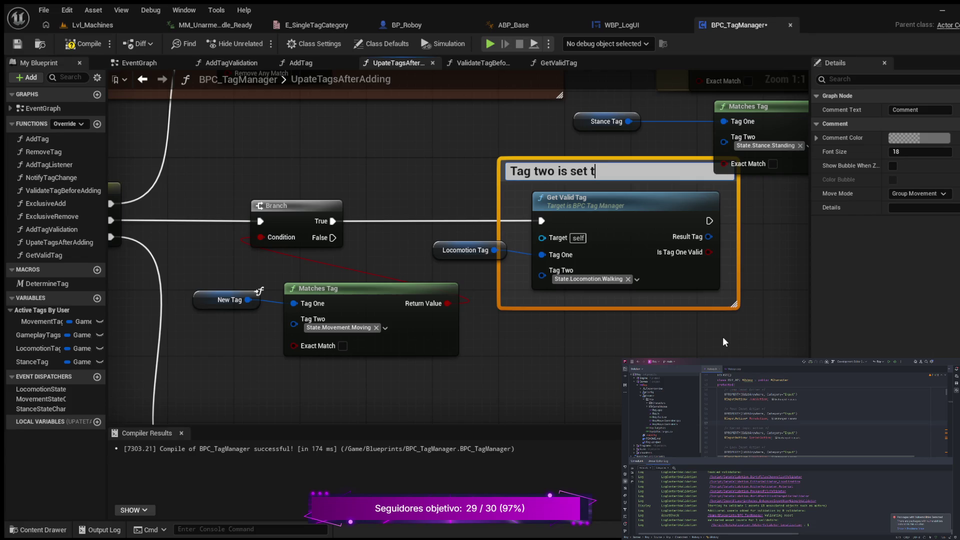
pyautogui.write('Walking b')
pyautogui.write('ecause ')
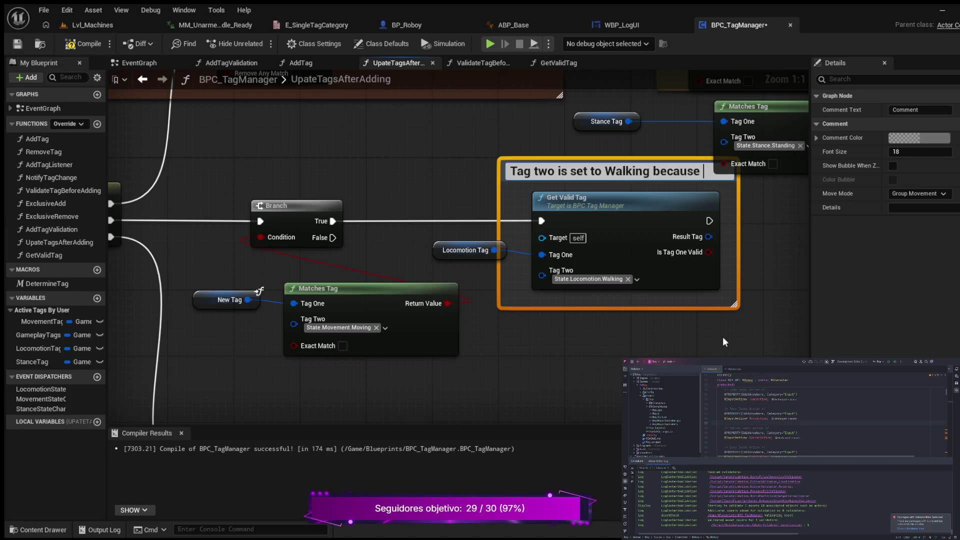
pyautogui.write("it's the defau")
pyautogui.write('lt')
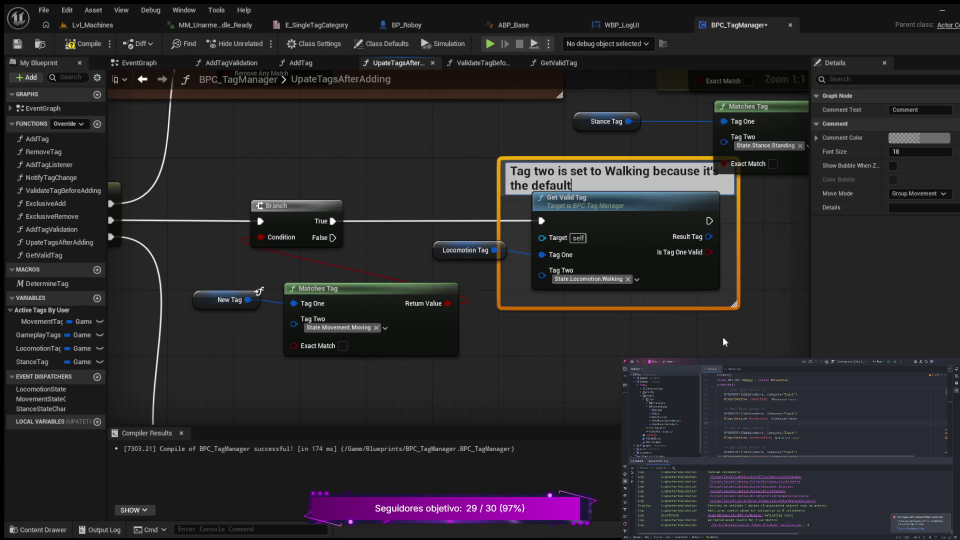
pyautogui.write(' state for ')
pyautogui.write('Locomotion state')
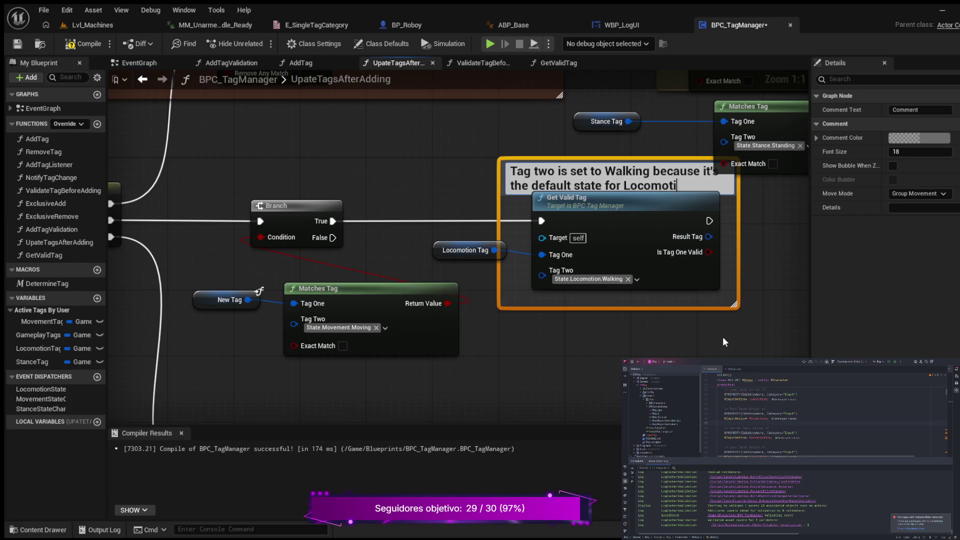
pyautogui.press('Return')
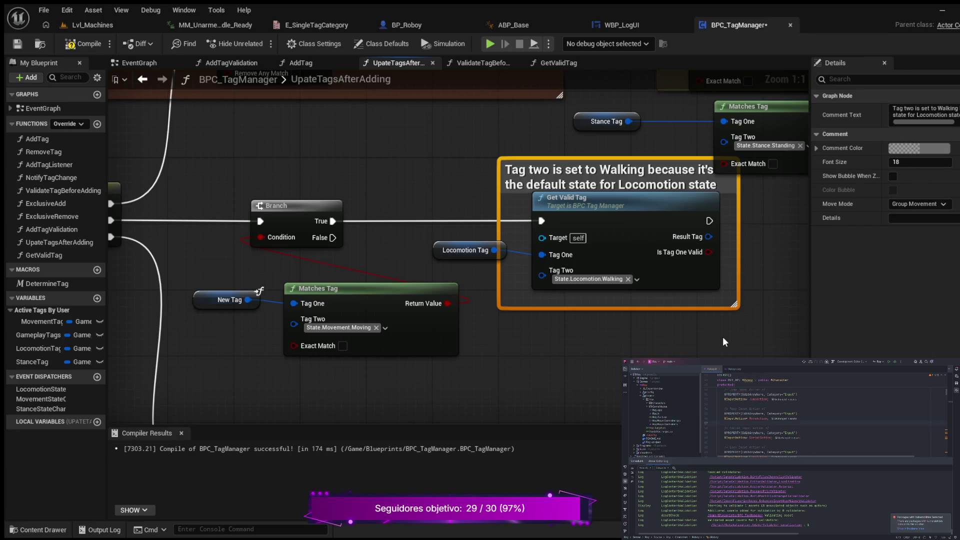
# Step: Set the comment's font size to 12 in the Details panel
pyautogui.click(911, 161)
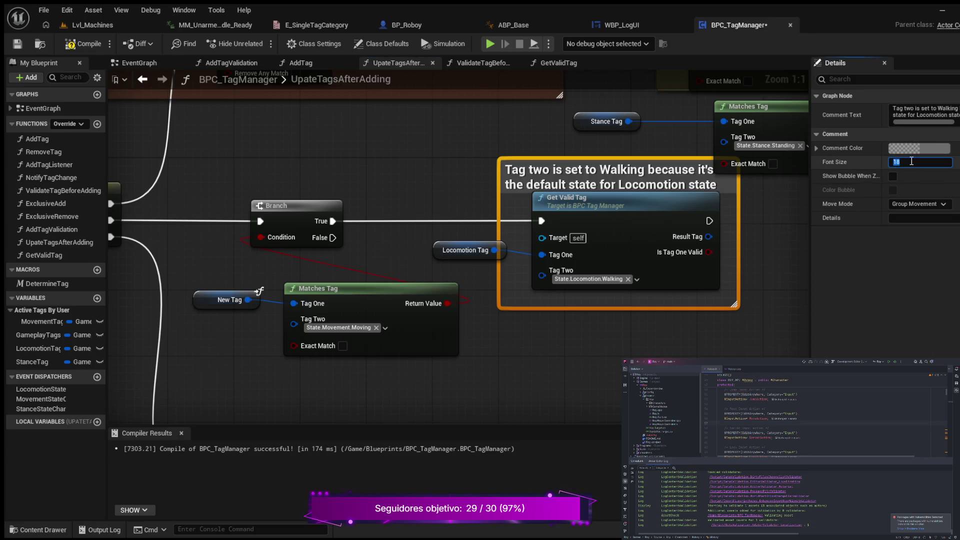
pyautogui.write('12')
pyautogui.press('Return')
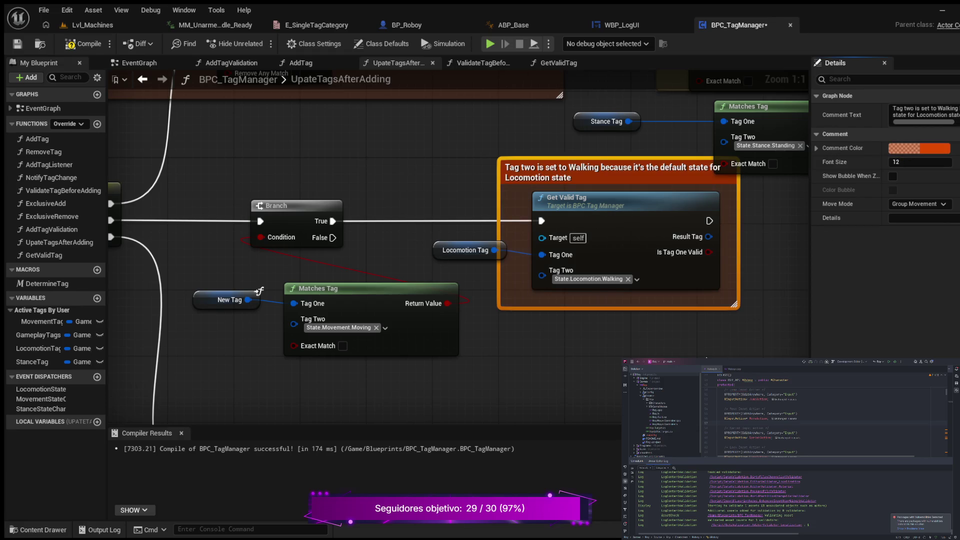
pyautogui.scroll(-1, 616, 340)
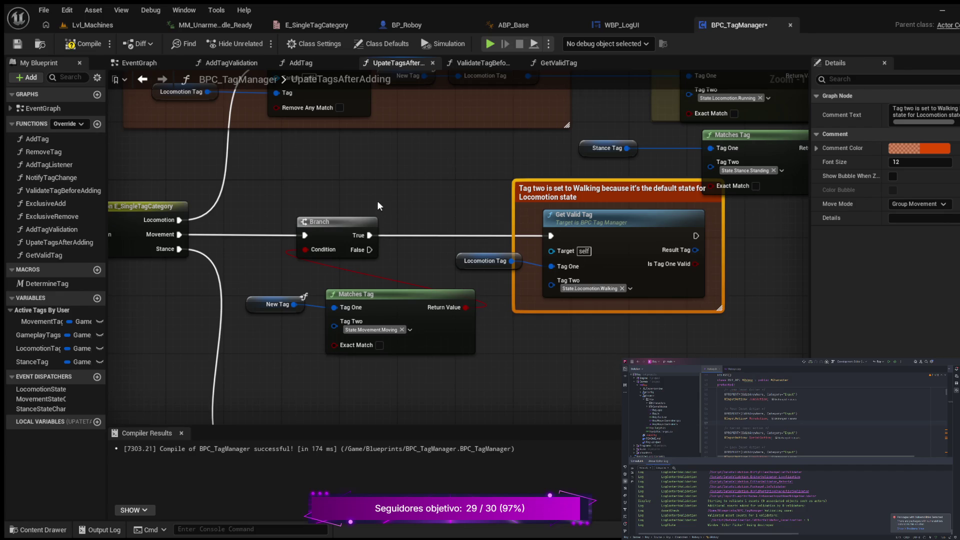
# Step: Nudge the Get Valid Tag node up and its Walking comment down slightly
pyautogui.moveTo(548, 301); pyautogui.dragTo(485, 345)
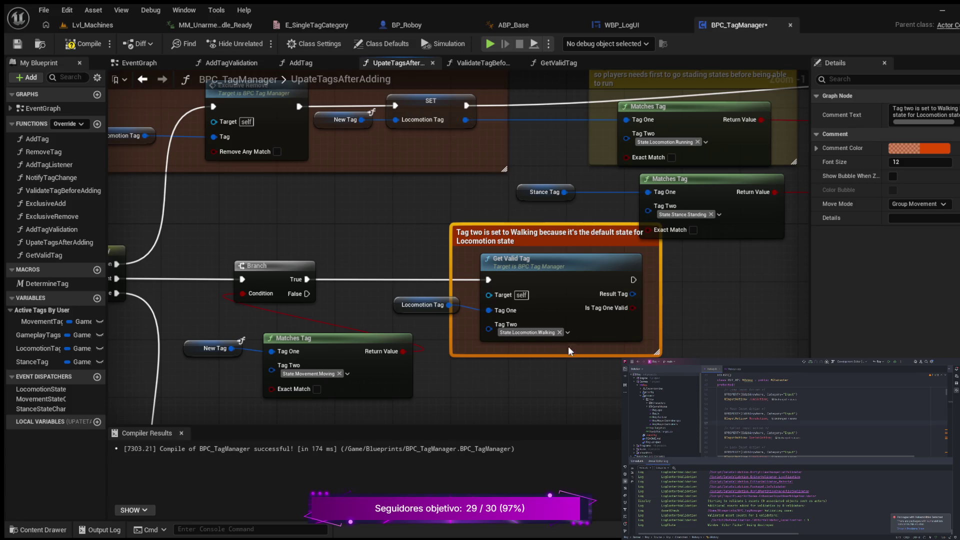
pyautogui.moveTo(584, 337); pyautogui.dragTo(585, 332)
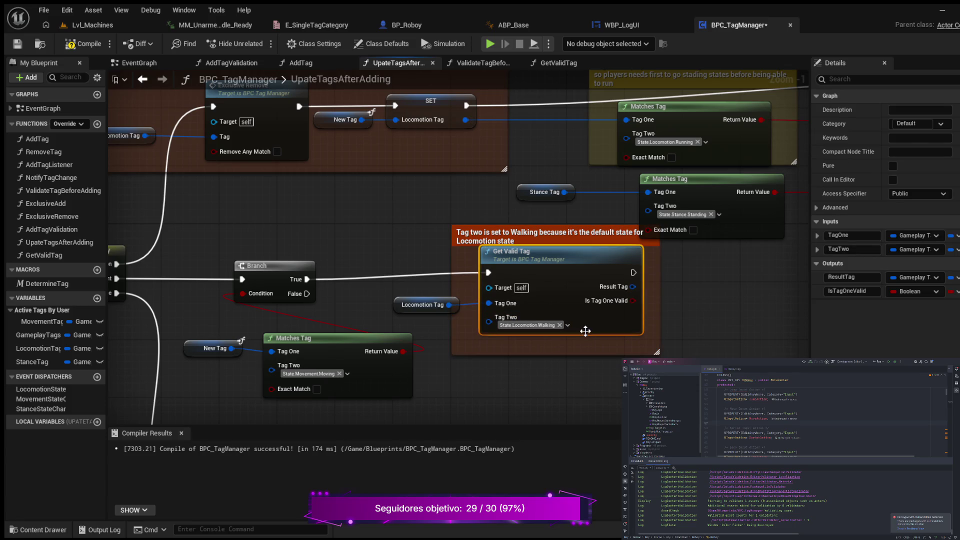
pyautogui.moveTo(572, 231); pyautogui.dragTo(572, 239)
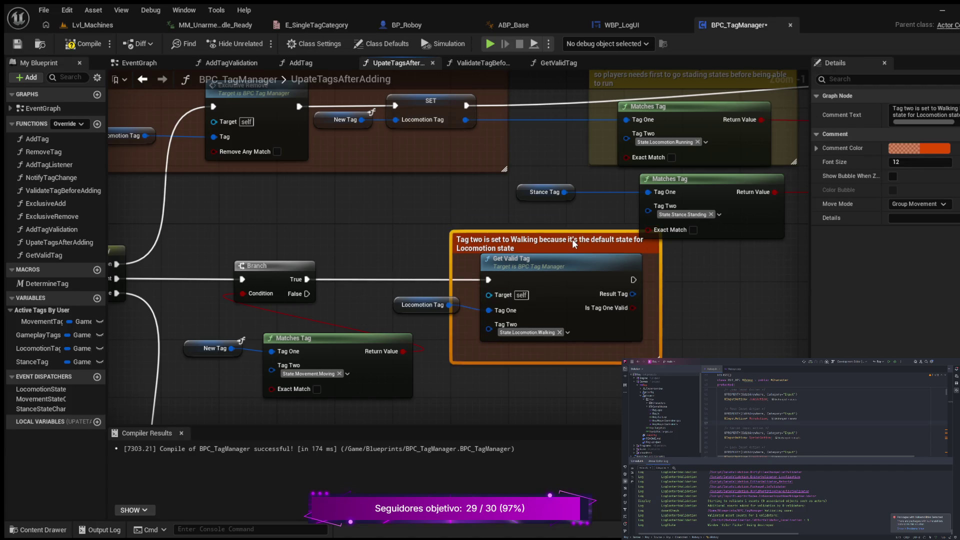
# Step: Box-select the Movement nodes and lower them beside the Get Valid Tag logic
pyautogui.moveTo(553, 319)
pyautogui.mouseDown()
pyautogui.moveTo(615, 280)
pyautogui.moveTo(634, 244)
pyautogui.mouseUp()
pyautogui.moveTo(512, 307)
pyautogui.mouseDown()
pyautogui.moveTo(499, 320)
pyautogui.moveTo(385, 334)
pyautogui.moveTo(315, 387)
pyautogui.moveTo(351, 388)
pyautogui.moveTo(468, 434)
pyautogui.moveTo(559, 334)
pyautogui.mouseUp()
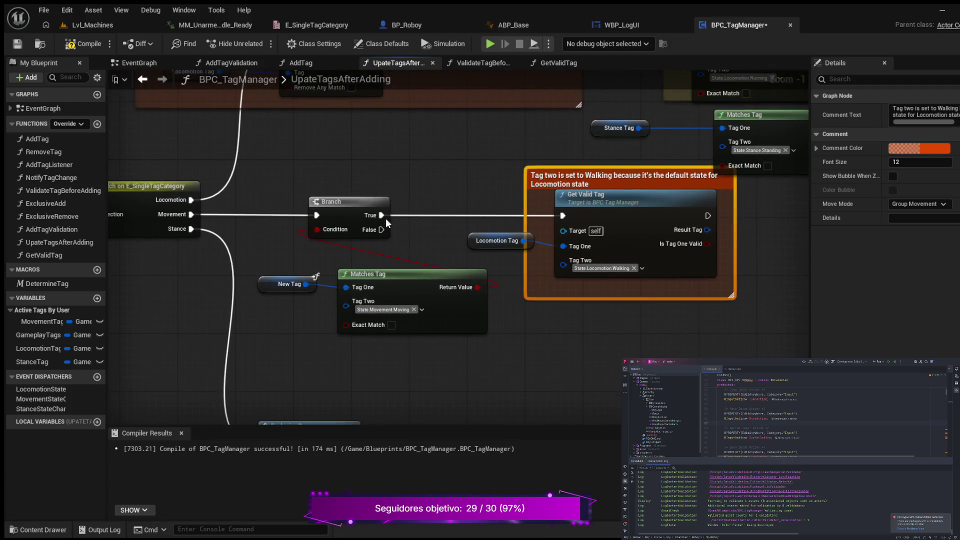
pyautogui.moveTo(289, 170); pyautogui.dragTo(556, 332)
pyautogui.moveTo(552, 179); pyautogui.dragTo(553, 202)
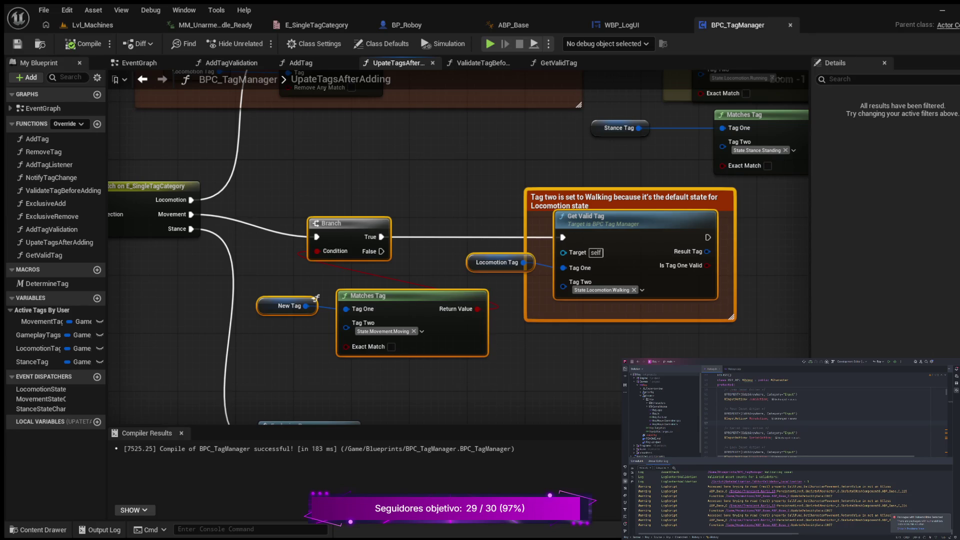
pyautogui.moveTo(585, 358)
pyautogui.mouseDown()
pyautogui.moveTo(500, 356)
pyautogui.moveTo(380, 399)
pyautogui.moveTo(193, 410)
pyautogui.mouseUp()
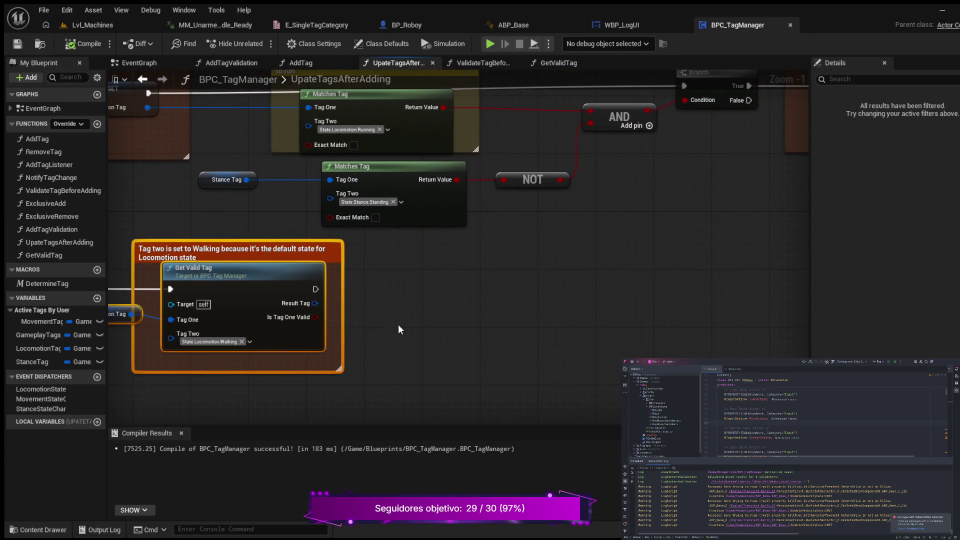
# Step: Add a Branch after Get Valid Tag, conditioned on Is Tag One Valid
pyautogui.click(460, 290)
pyautogui.moveTo(496, 288); pyautogui.dragTo(464, 273)
pyautogui.moveTo(316, 289); pyautogui.dragTo(431, 289)
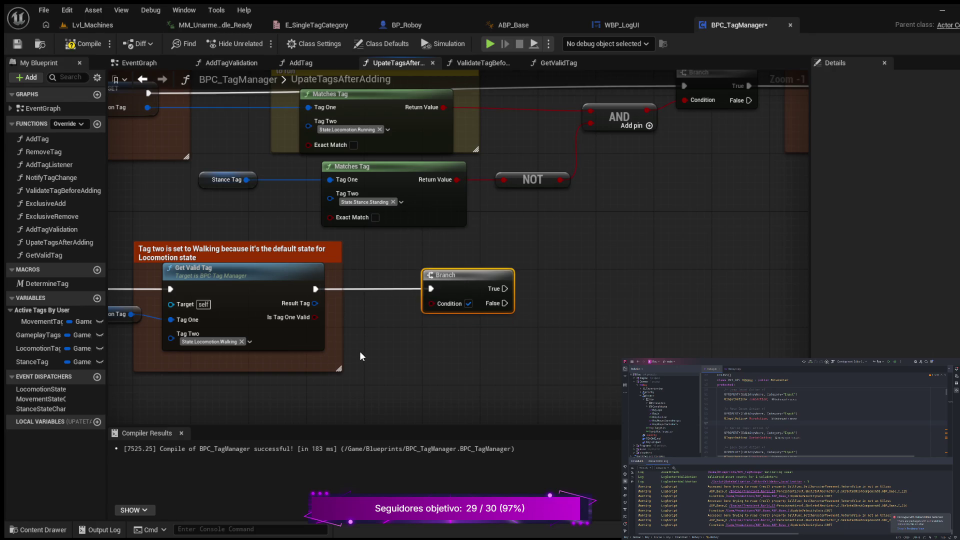
pyautogui.moveTo(314, 317); pyautogui.dragTo(431, 303)
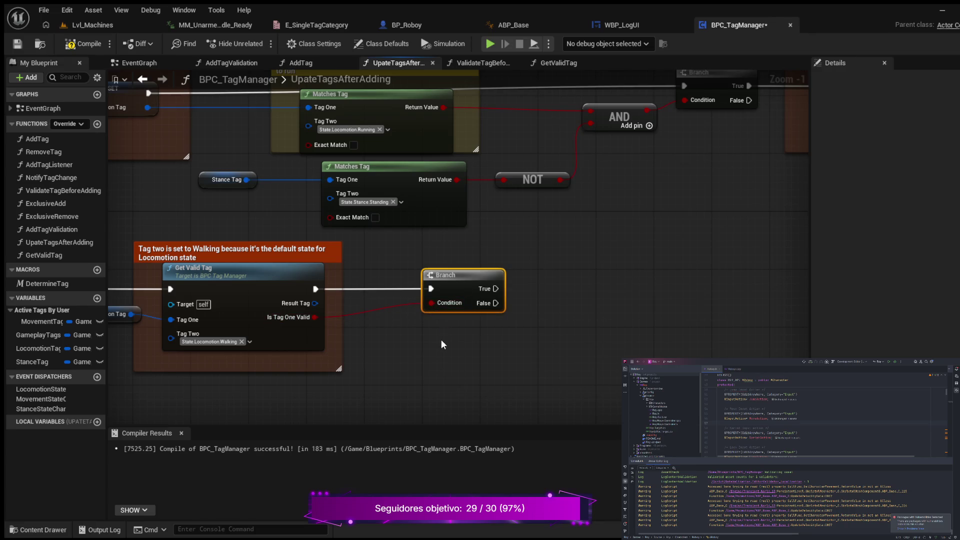
# Step: Add an Exclusive Remove node on the new Branch's True path
pyautogui.moveTo(461, 373); pyautogui.dragTo(340, 383)
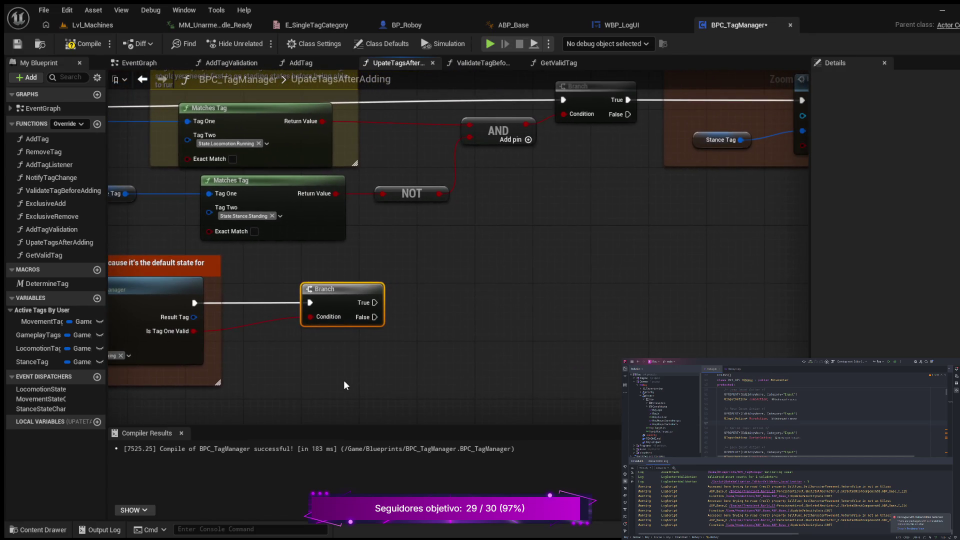
pyautogui.moveTo(375, 303)
pyautogui.mouseDown()
pyautogui.moveTo(400, 310)
pyautogui.moveTo(465, 300)
pyautogui.mouseUp()
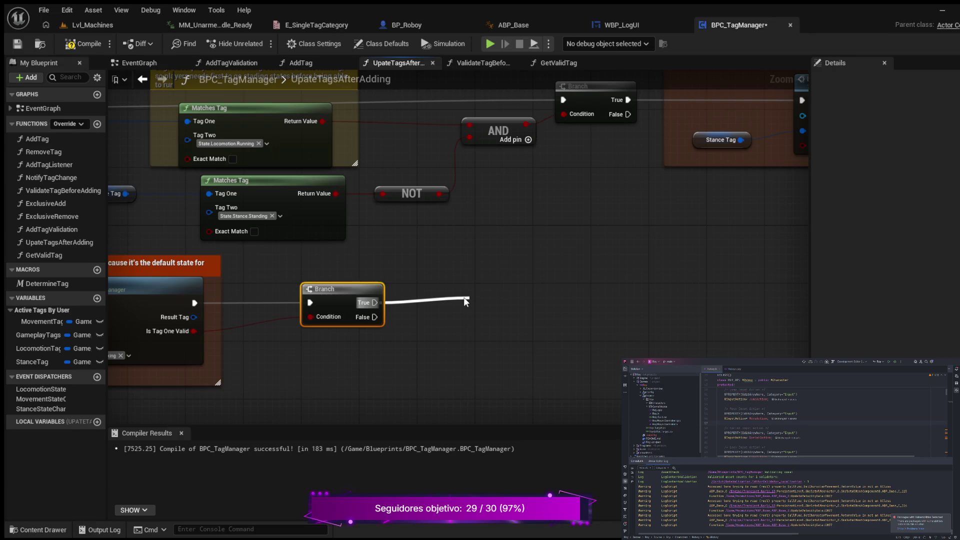
pyautogui.press('Return')
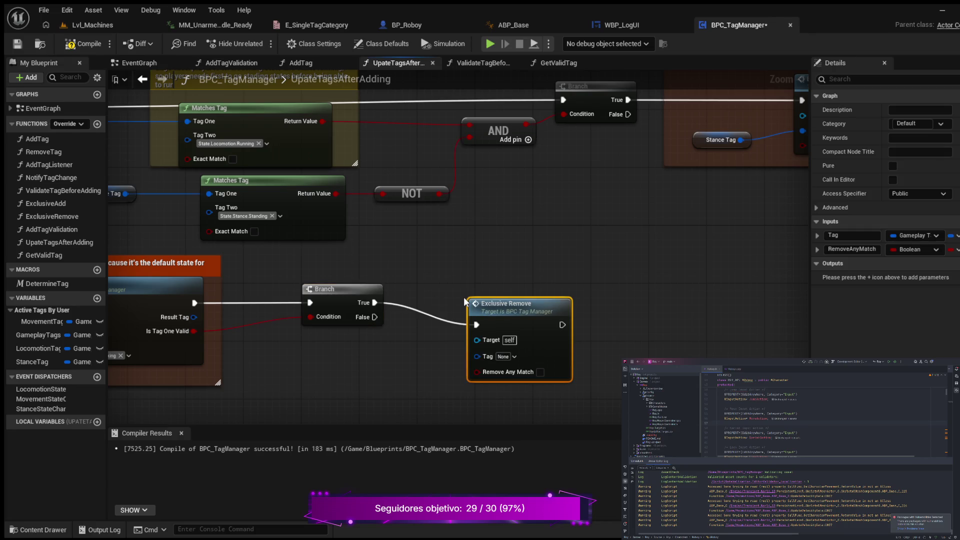
pyautogui.moveTo(548, 308); pyautogui.dragTo(534, 289)
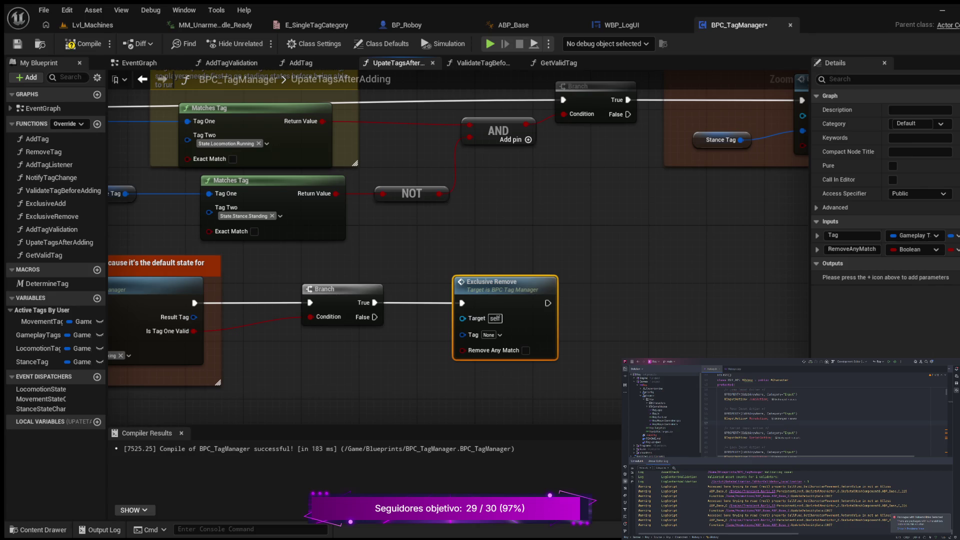
# Step: Feed Get Valid Tag's Result Tag into Exclusive Remove's Tag input through a reroute point
pyautogui.moveTo(447, 385); pyautogui.dragTo(502, 389)
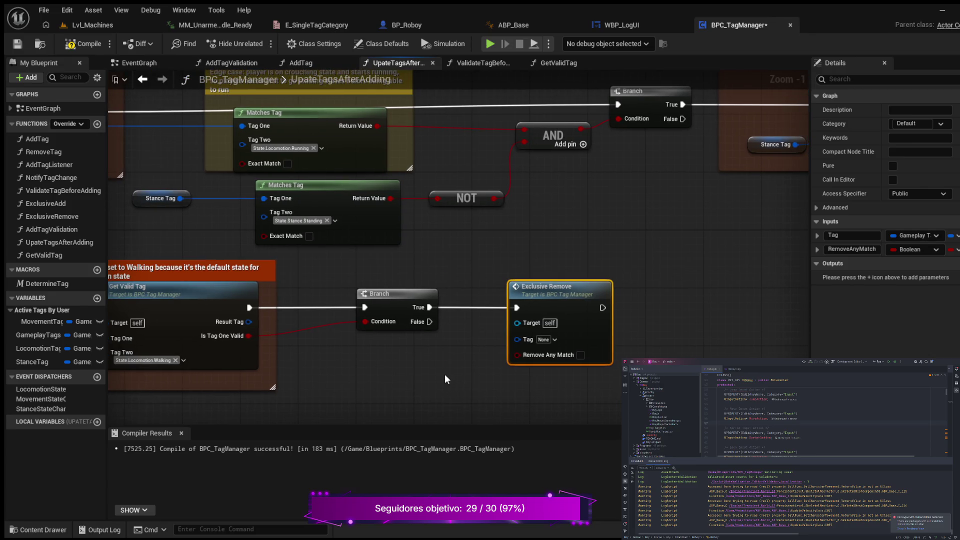
pyautogui.moveTo(248, 321)
pyautogui.mouseDown()
pyautogui.moveTo(481, 374)
pyautogui.moveTo(514, 338)
pyautogui.mouseUp()
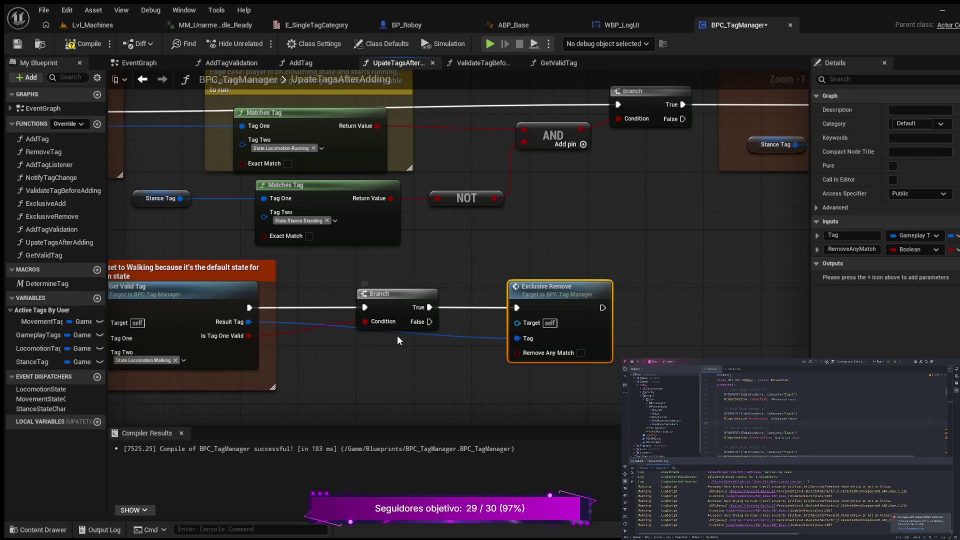
pyautogui.doubleClick(346, 324)
pyautogui.moveTo(349, 326)
pyautogui.mouseDown()
pyautogui.moveTo(344, 343)
pyautogui.moveTo(314, 343)
pyautogui.mouseUp()
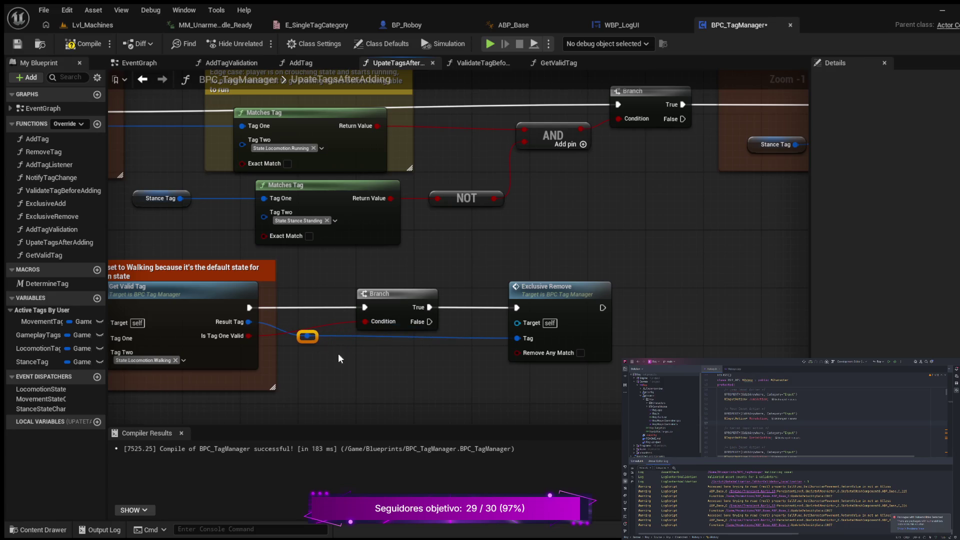
pyautogui.scroll(-1, 380, 370)
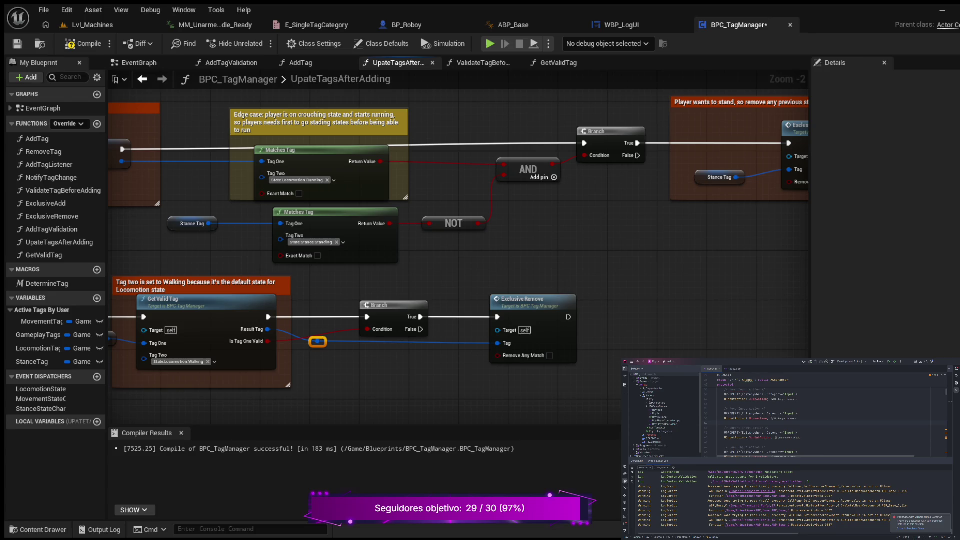
pyautogui.moveTo(414, 379); pyautogui.dragTo(325, 369)
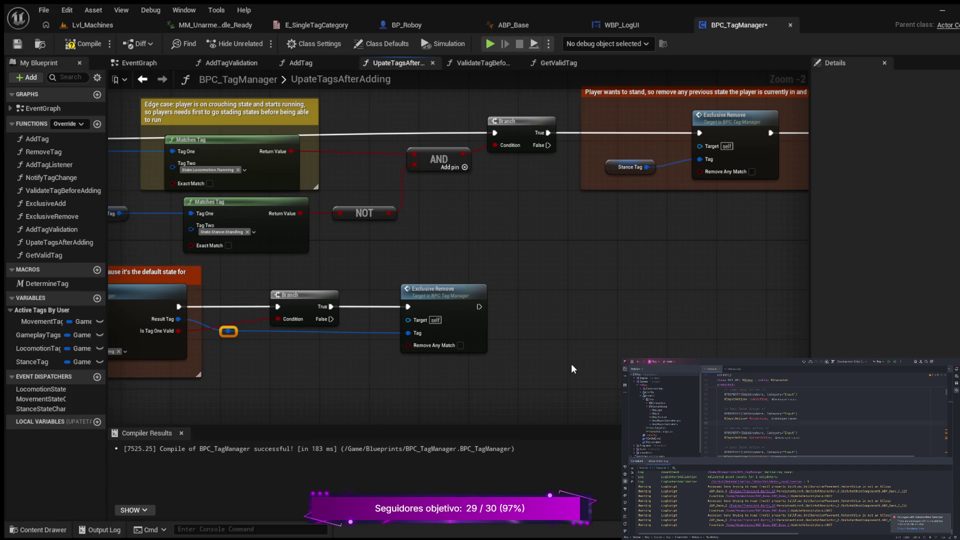
# Step: Chain an Exclusive Add node after Exclusive Remove and feed it the rerouted Result Tag
pyautogui.moveTo(478, 306); pyautogui.dragTo(565, 301)
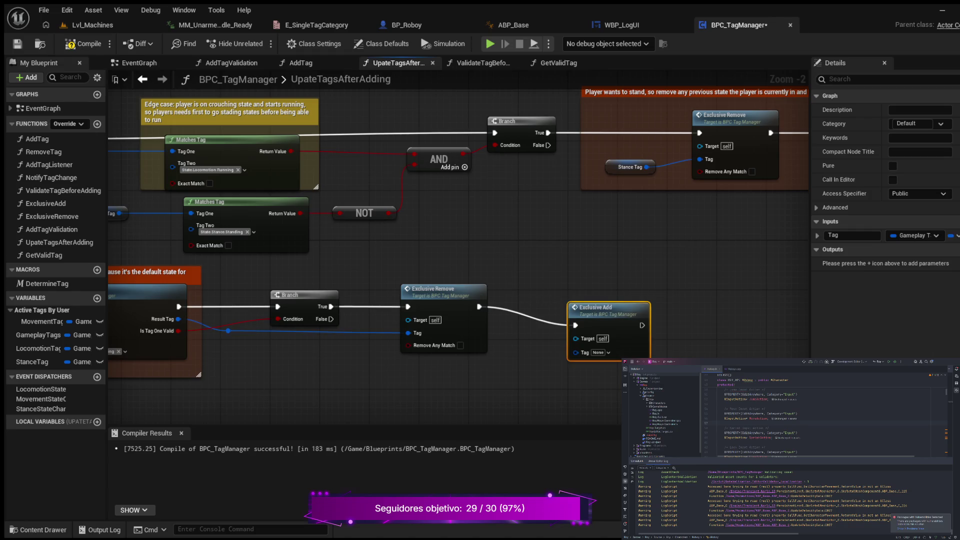
pyautogui.moveTo(552, 305); pyautogui.dragTo(539, 286)
pyautogui.moveTo(320, 346)
pyautogui.mouseDown()
pyautogui.moveTo(322, 332)
pyautogui.moveTo(393, 318)
pyautogui.mouseUp()
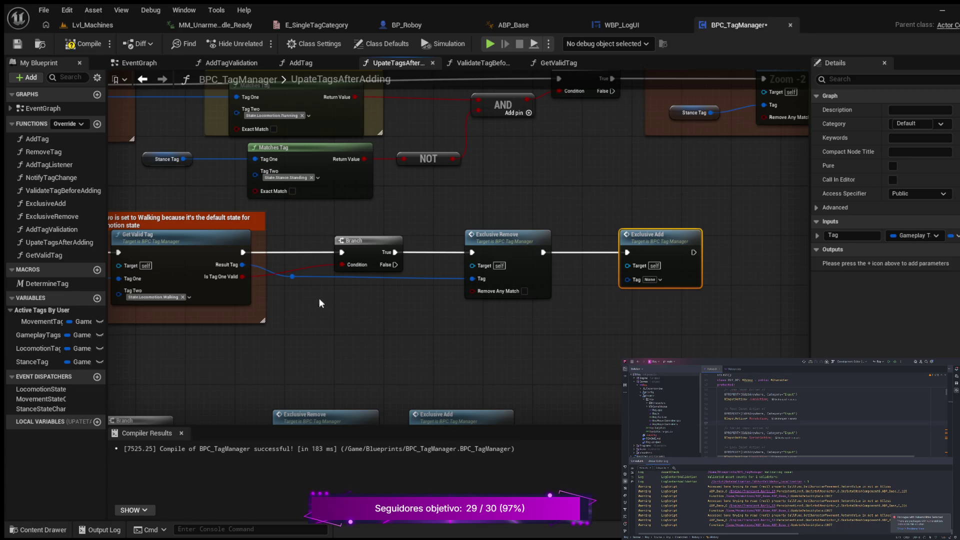
pyautogui.moveTo(293, 278)
pyautogui.mouseDown()
pyautogui.moveTo(565, 353)
pyautogui.moveTo(611, 286)
pyautogui.moveTo(626, 280)
pyautogui.mouseUp()
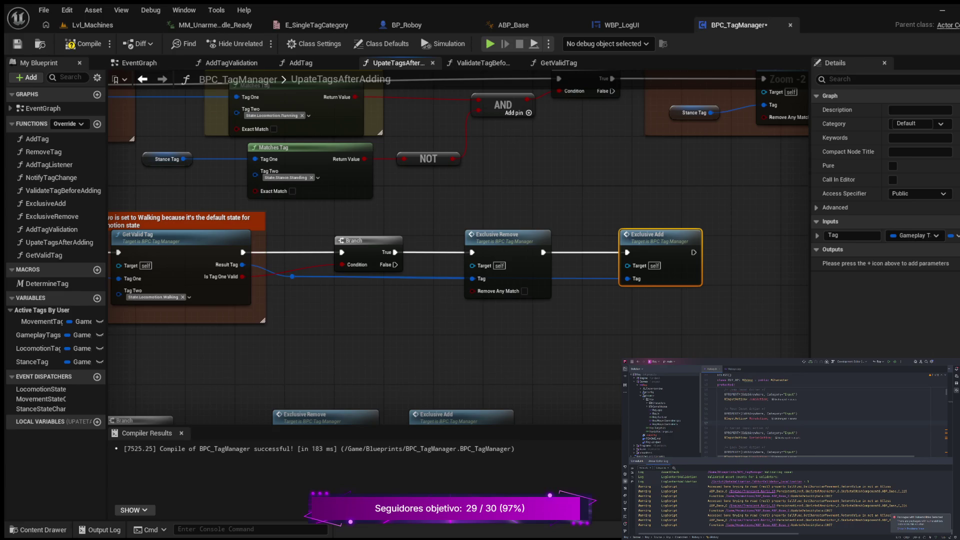
pyautogui.moveTo(541, 339); pyautogui.dragTo(507, 345)
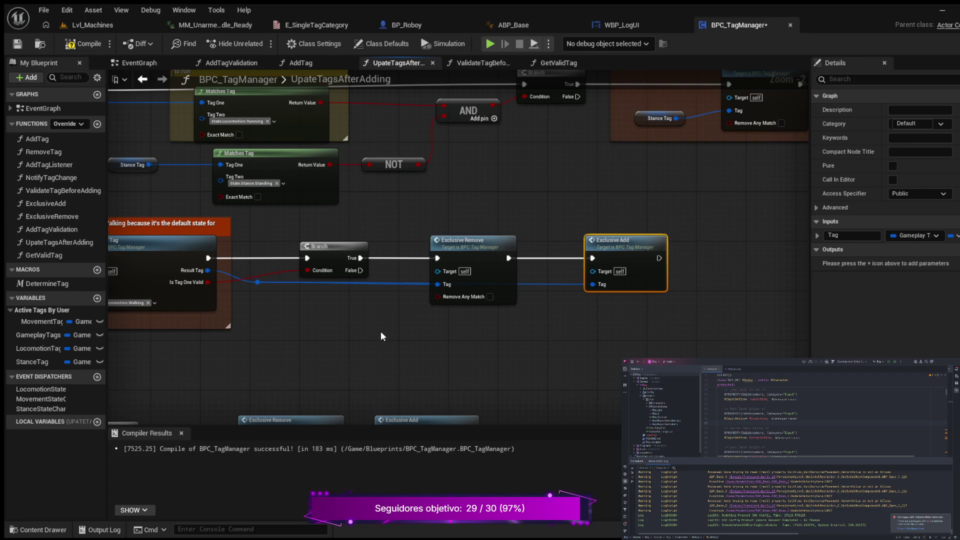
pyautogui.scroll(-4, 380, 331)
pyautogui.moveTo(380, 340)
pyautogui.mouseDown()
pyautogui.moveTo(582, 328)
pyautogui.moveTo(510, 262)
pyautogui.moveTo(499, 283)
pyautogui.moveTo(523, 303)
pyautogui.moveTo(510, 317)
pyautogui.moveTo(562, 326)
pyautogui.mouseUp()
pyautogui.scroll(2, 510, 262)
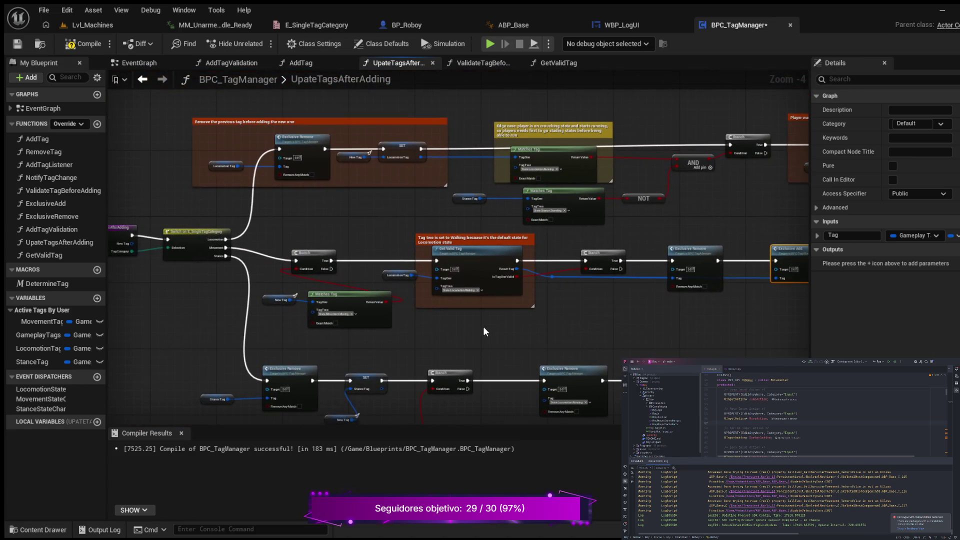
pyautogui.moveTo(483, 326); pyautogui.dragTo(564, 313)
pyautogui.scroll(3, 353, 332)
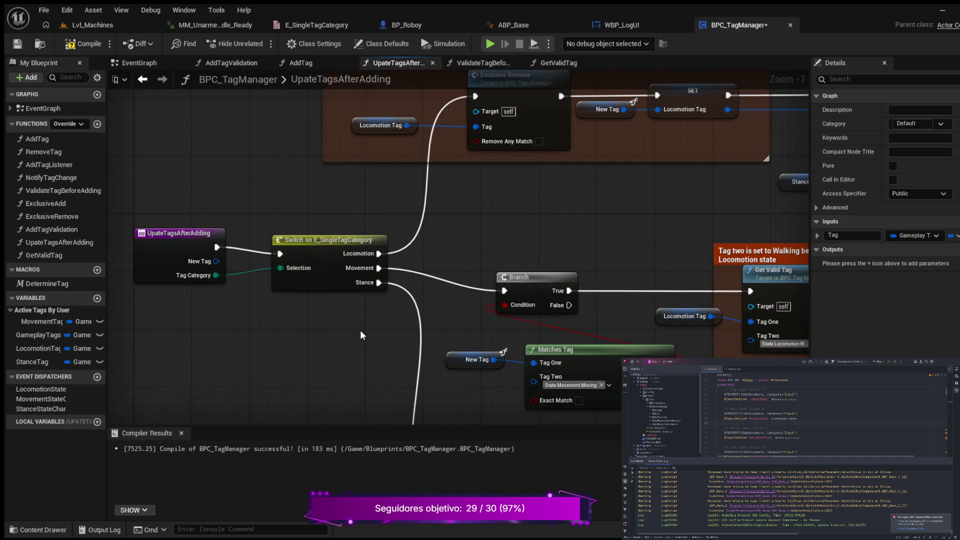
pyautogui.moveTo(362, 335)
pyautogui.mouseDown()
pyautogui.moveTo(250, 323)
pyautogui.moveTo(133, 326)
pyautogui.mouseUp()
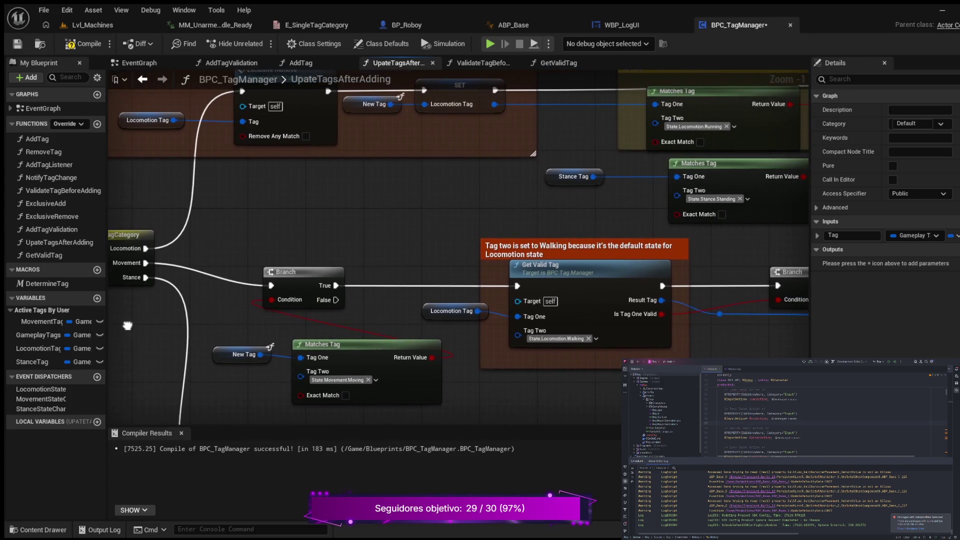
# Step: Reword the Walking comment to replace 'Locomotion' with 'the Movement' state
pyautogui.doubleClick(508, 254)
pyautogui.press('Left')
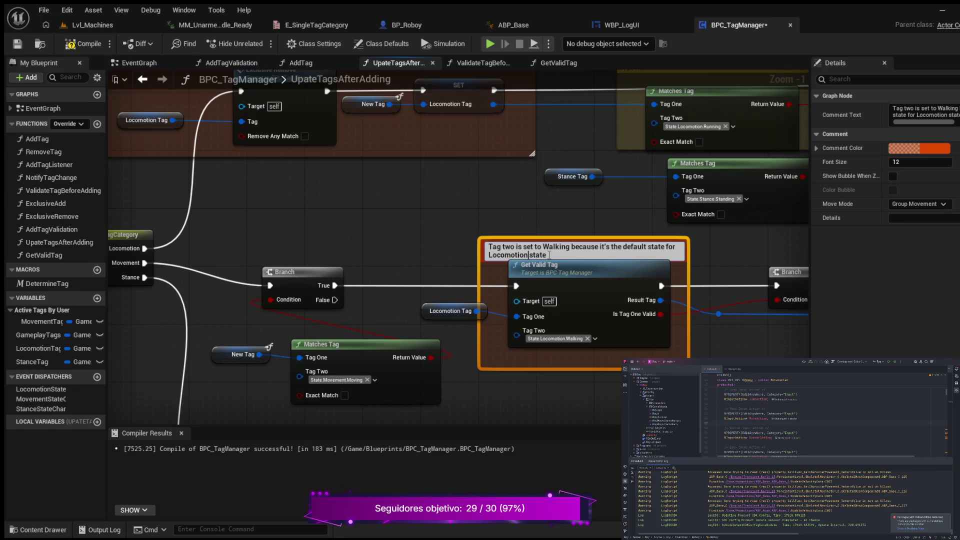
pyautogui.press('BackSpace')
pyautogui.press('BackSpace')
pyautogui.press('BackSpace')
pyautogui.press('BackSpace')
pyautogui.press('BackSpace')
pyautogui.press('BackSpace')
pyautogui.write('t')
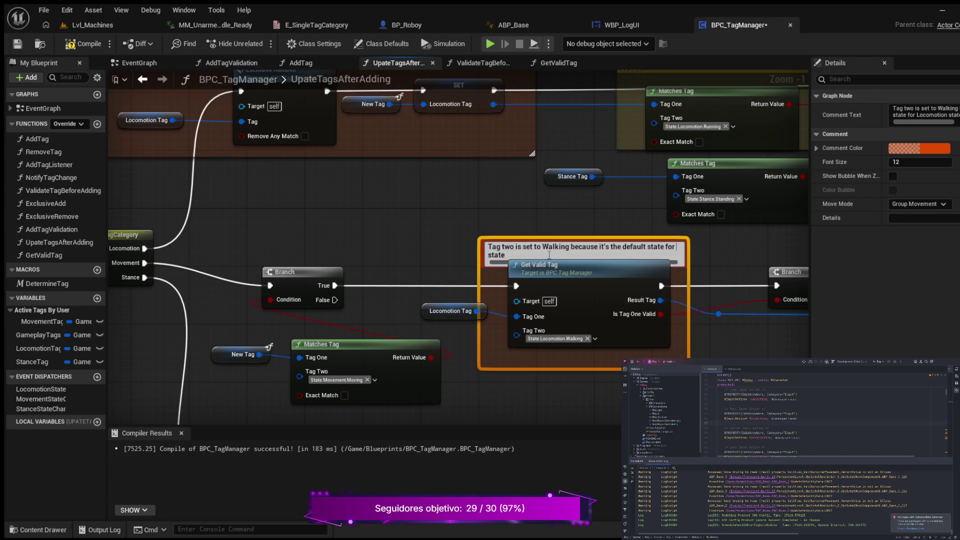
pyautogui.write('he Movement')
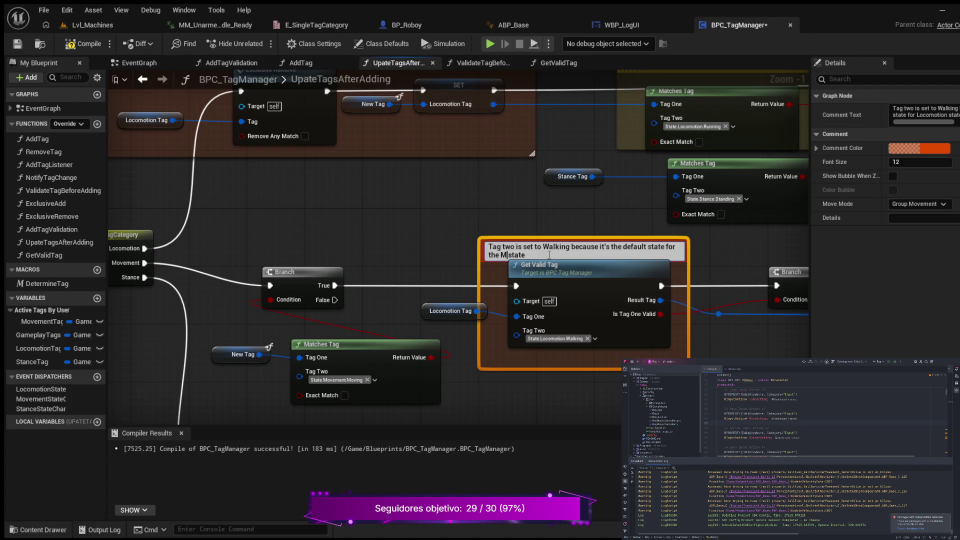
pyautogui.press('Return')
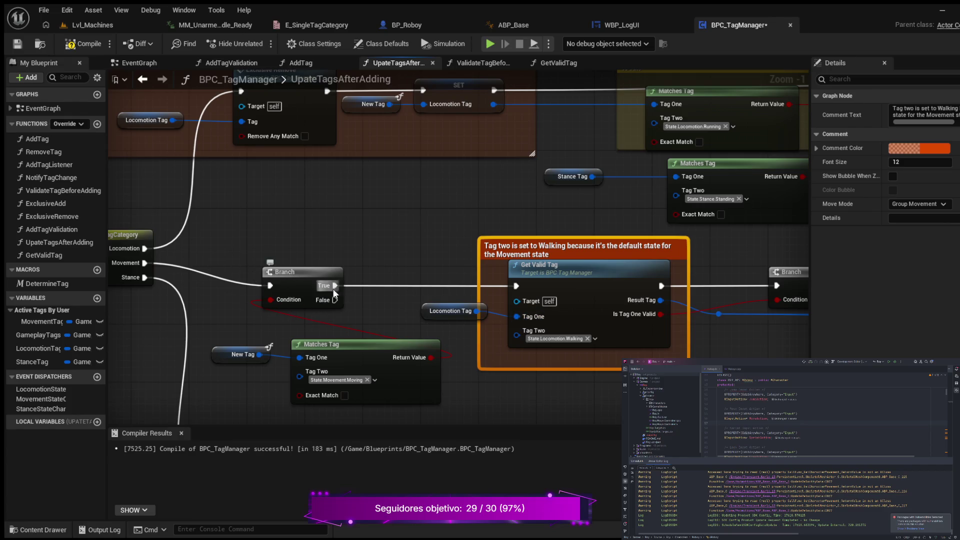
# Step: Raise the Exclusive Remove node above the straight Branch-to-Exclusive Add wire line
pyautogui.moveTo(739, 344); pyautogui.dragTo(513, 355)
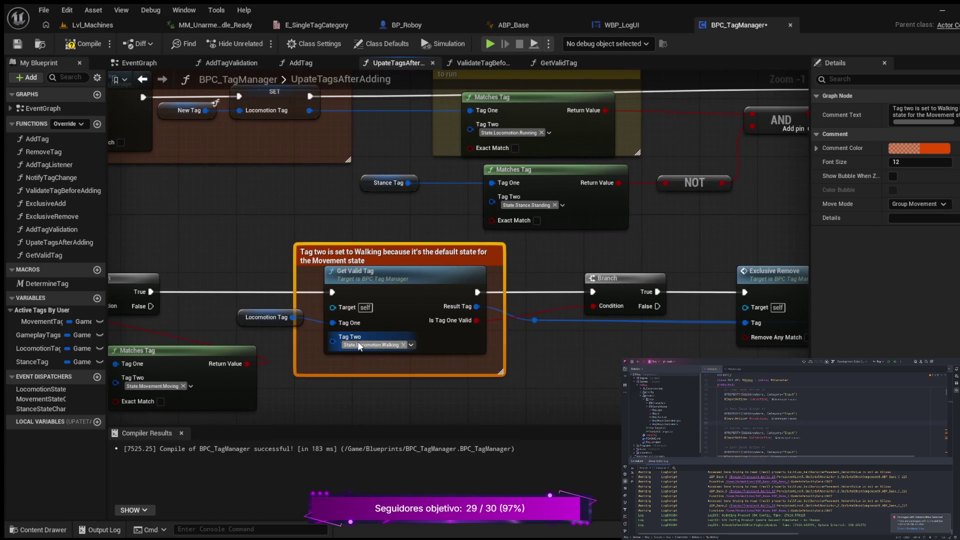
pyautogui.moveTo(568, 374); pyautogui.dragTo(448, 356)
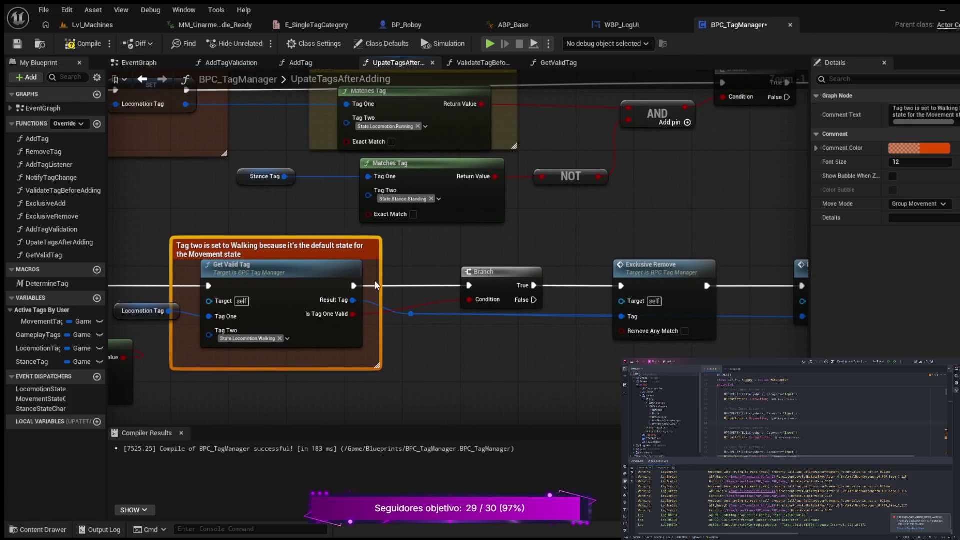
pyautogui.moveTo(548, 354); pyautogui.dragTo(298, 348)
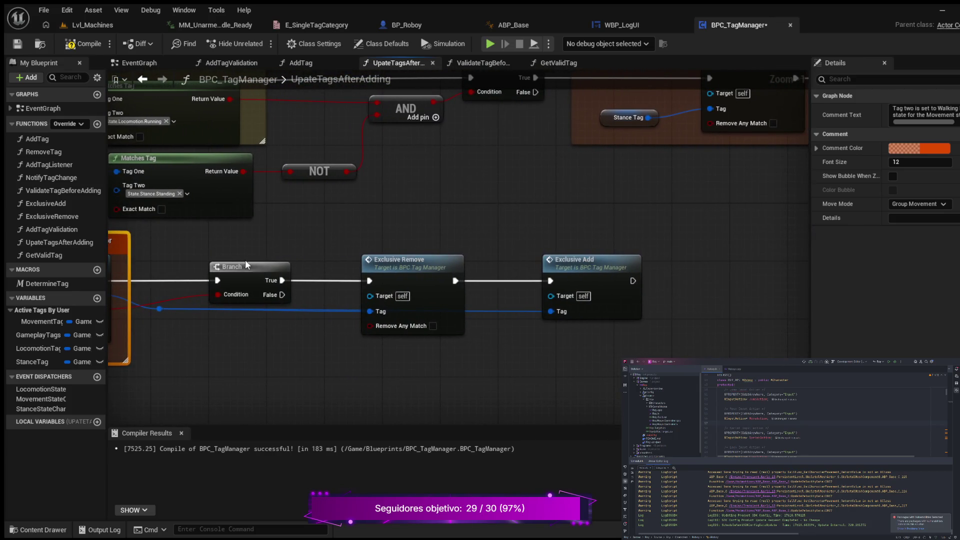
pyautogui.moveTo(207, 372); pyautogui.dragTo(387, 361)
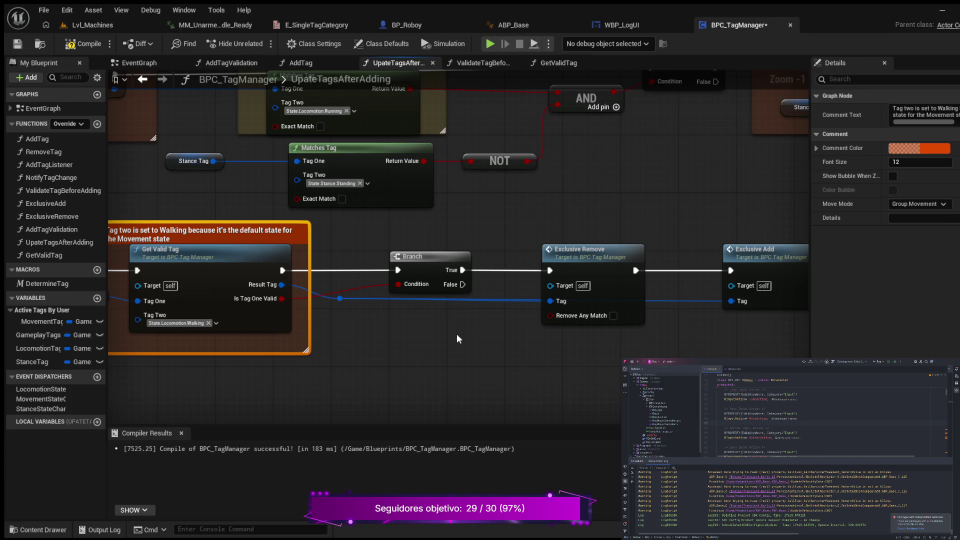
pyautogui.moveTo(440, 346); pyautogui.dragTo(342, 362)
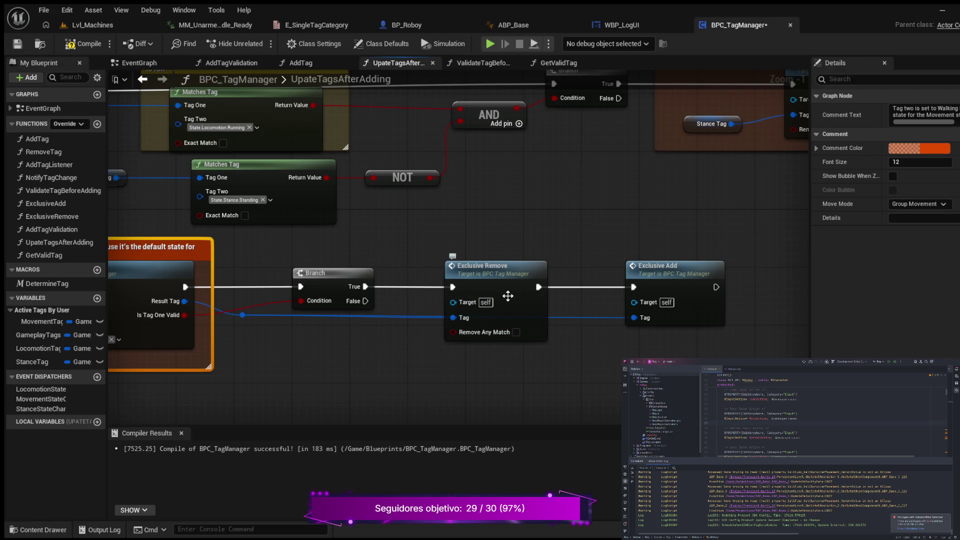
pyautogui.moveTo(519, 363); pyautogui.dragTo(479, 373)
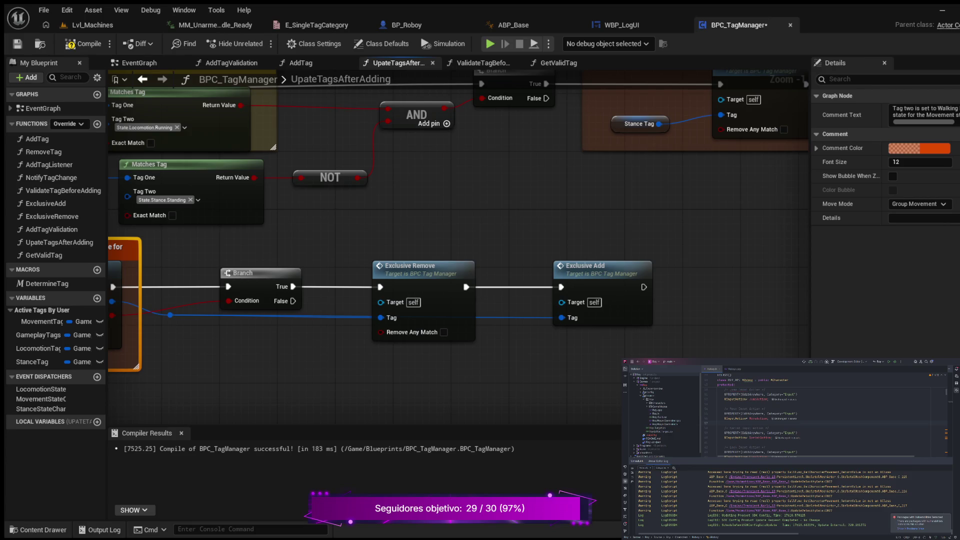
pyautogui.moveTo(440, 269); pyautogui.dragTo(440, 242)
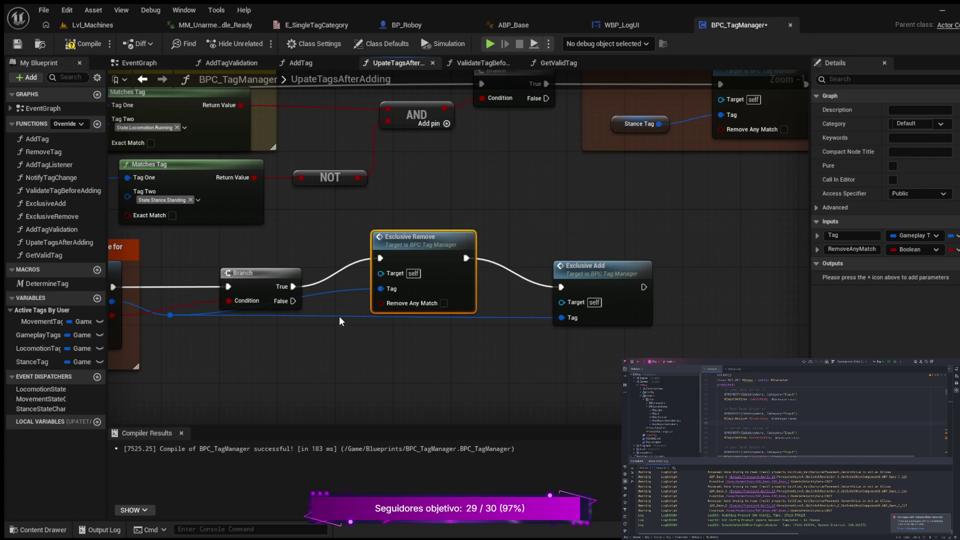
pyautogui.click(344, 290)
# Step: Break Exclusive Remove's Tag wire and add lowered reroute knots on the Result Tag wire
pyautogui.keyDown('alt'); pyautogui.click(344, 290); pyautogui.keyUp('alt')
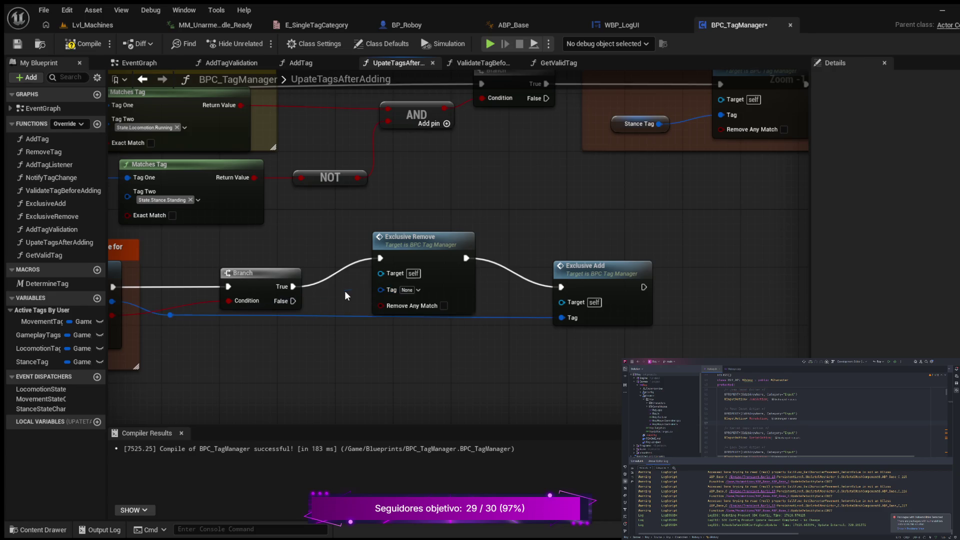
pyautogui.doubleClick(336, 316)
pyautogui.moveTo(337, 317)
pyautogui.mouseDown()
pyautogui.moveTo(334, 338)
pyautogui.moveTo(339, 325)
pyautogui.mouseUp()
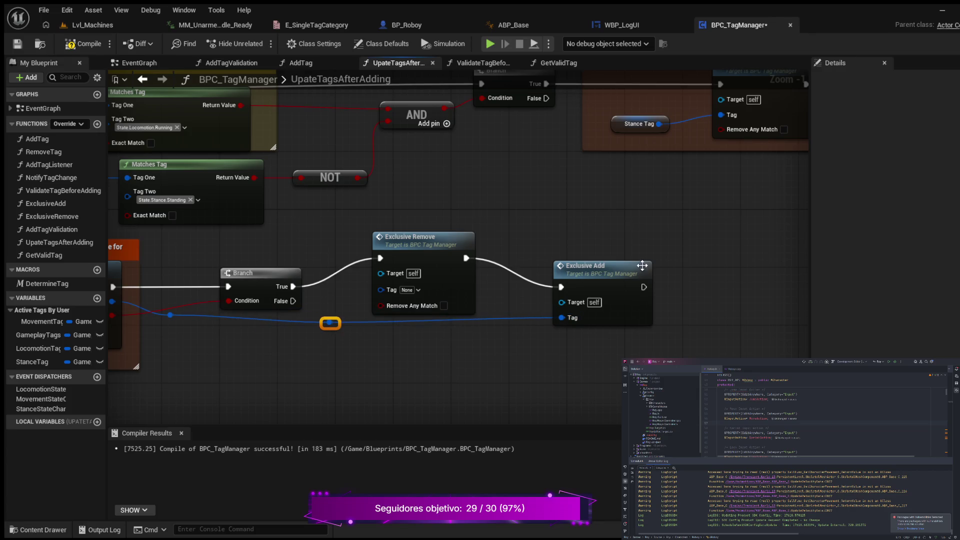
pyautogui.moveTo(618, 268); pyautogui.dragTo(618, 283)
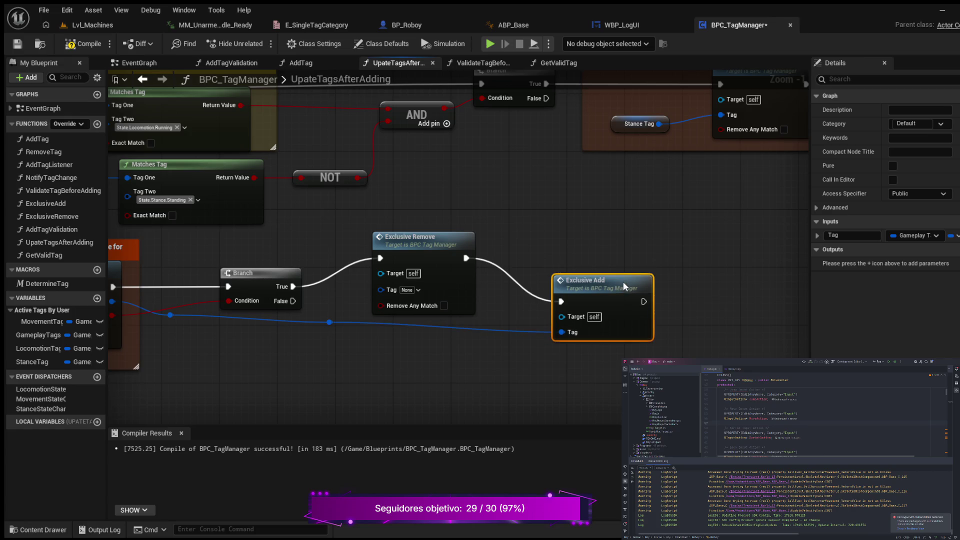
pyautogui.click(329, 322)
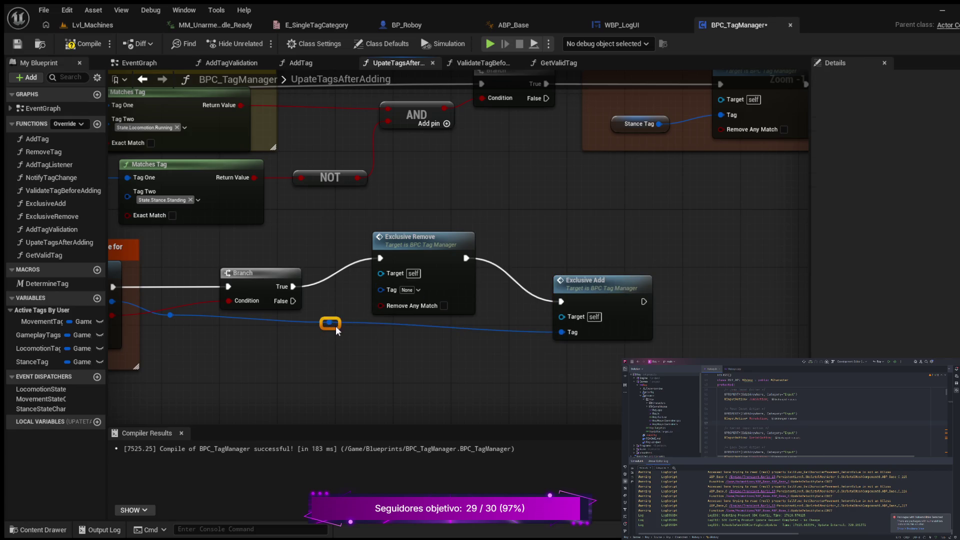
pyautogui.moveTo(335, 326); pyautogui.dragTo(338, 340)
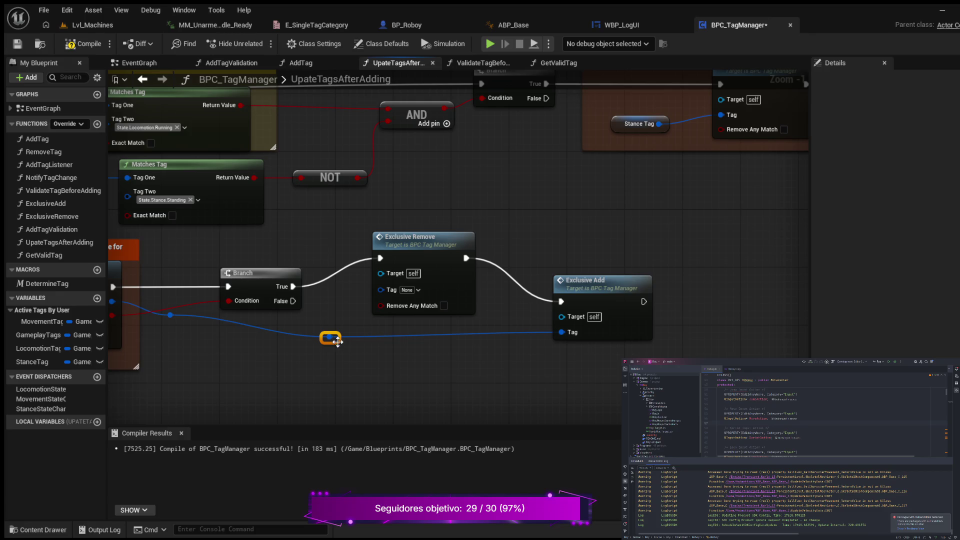
pyautogui.moveTo(170, 315); pyautogui.dragTo(168, 338)
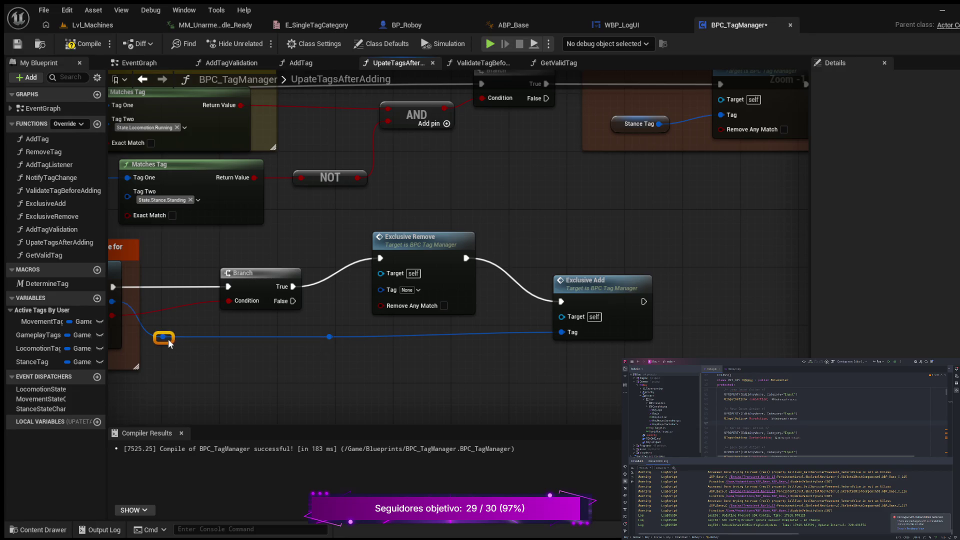
# Step: Reconnect the reroute knot to Exclusive Remove's Tag input and reposition Exclusive Add
pyautogui.moveTo(396, 370); pyautogui.dragTo(354, 367)
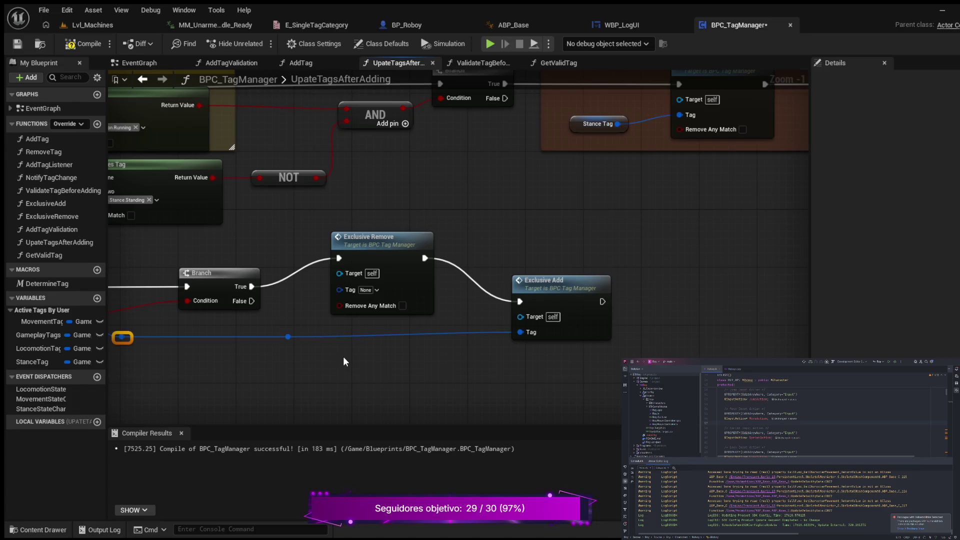
pyautogui.moveTo(289, 336)
pyautogui.mouseDown()
pyautogui.moveTo(307, 302)
pyautogui.moveTo(339, 290)
pyautogui.mouseUp()
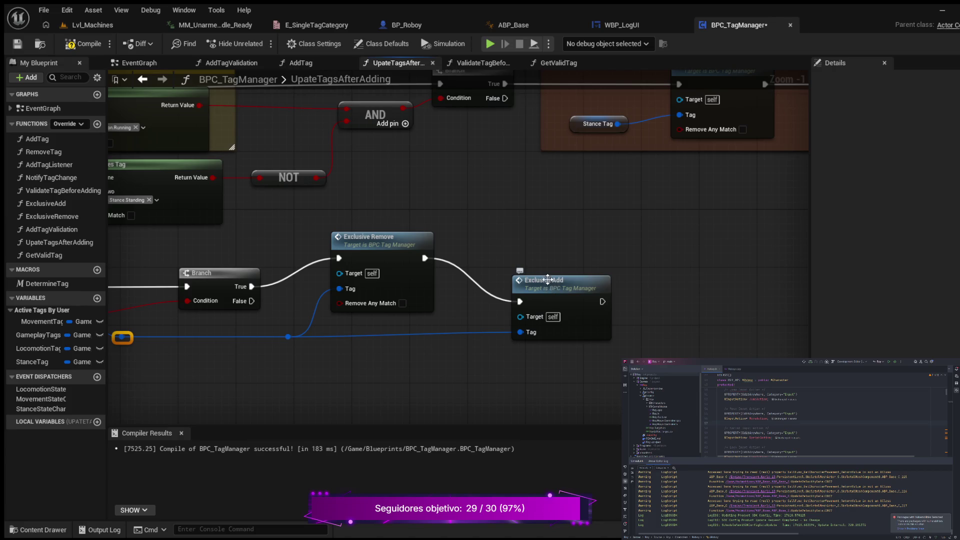
pyautogui.moveTo(360, 378)
pyautogui.mouseDown()
pyautogui.moveTo(435, 315)
pyautogui.moveTo(497, 284)
pyautogui.mouseUp()
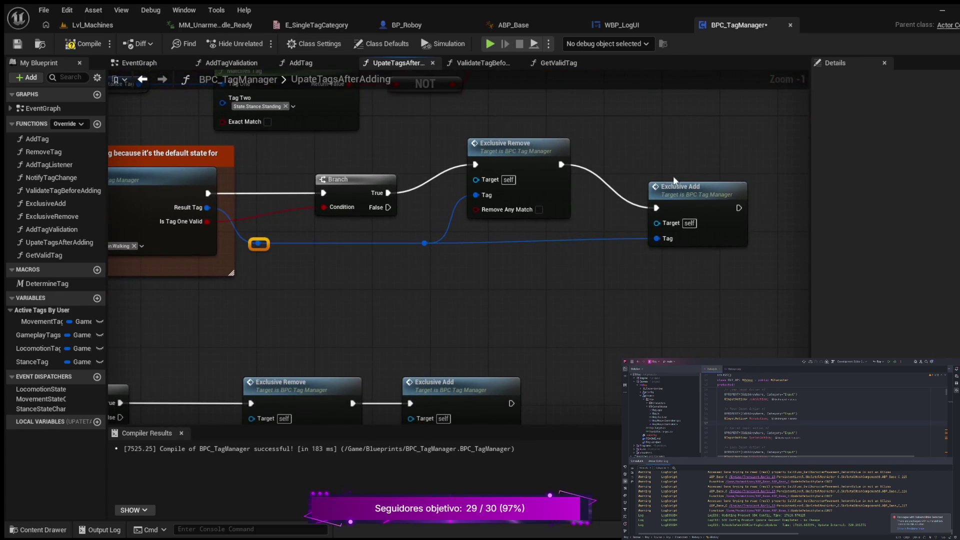
pyautogui.moveTo(708, 185); pyautogui.dragTo(687, 212)
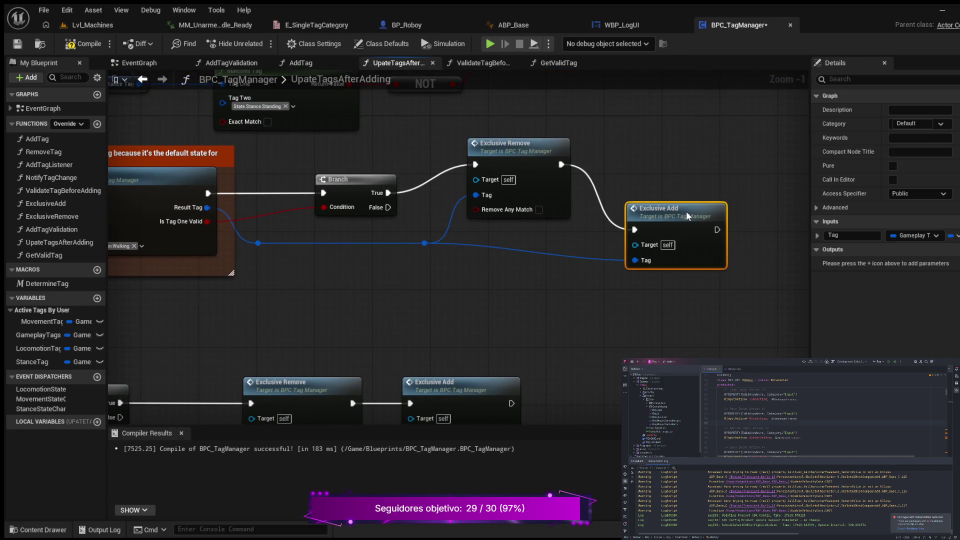
pyautogui.moveTo(429, 248); pyautogui.dragTo(429, 269)
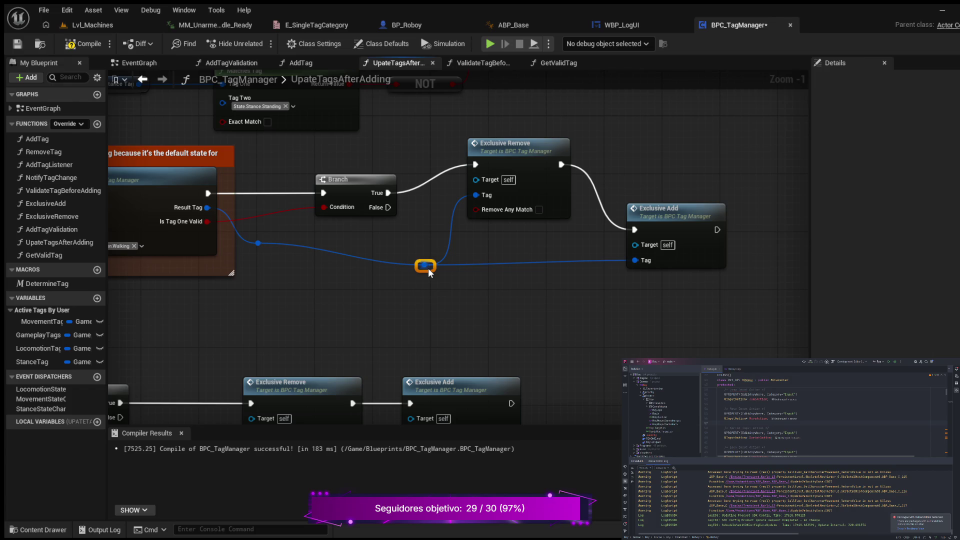
# Step: Wire the Branch's False output into Exclusive Add, routed through a tidy reroute knot
pyautogui.moveTo(250, 230)
pyautogui.mouseDown()
pyautogui.moveTo(283, 256)
pyautogui.moveTo(268, 267)
pyautogui.mouseUp()
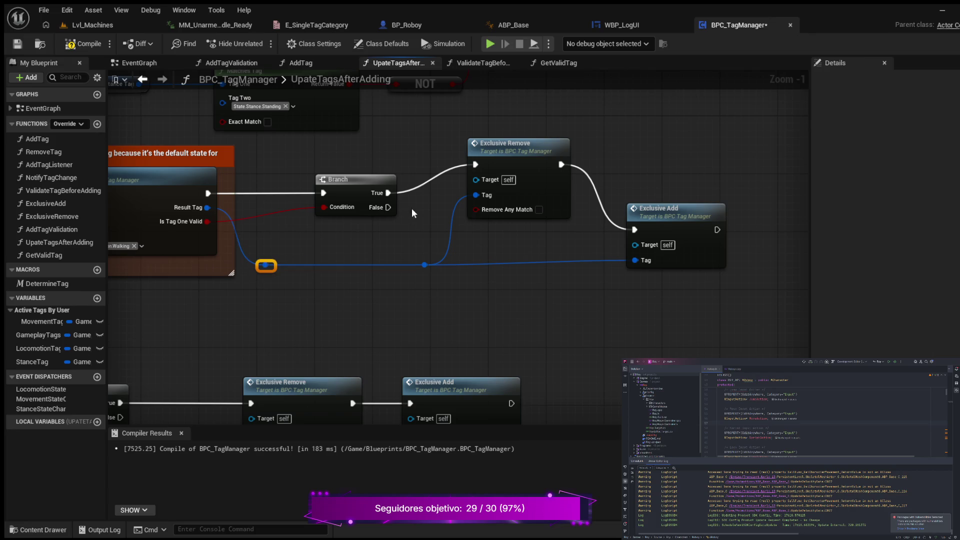
pyautogui.moveTo(388, 207)
pyautogui.mouseDown()
pyautogui.moveTo(490, 241)
pyautogui.moveTo(613, 248)
pyautogui.moveTo(634, 244)
pyautogui.moveTo(610, 238)
pyautogui.moveTo(629, 231)
pyautogui.mouseUp()
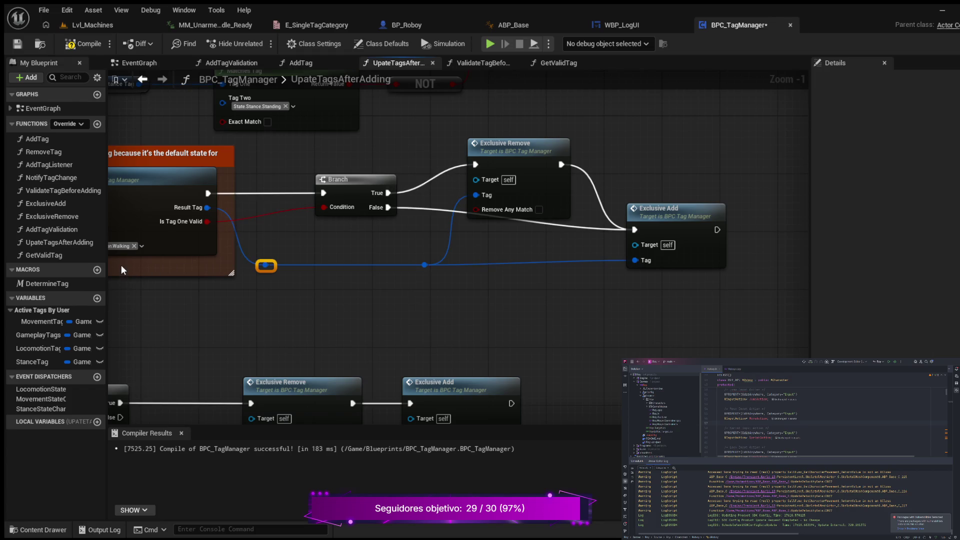
pyautogui.doubleClick(439, 209)
pyautogui.moveTo(444, 213); pyautogui.dragTo(437, 234)
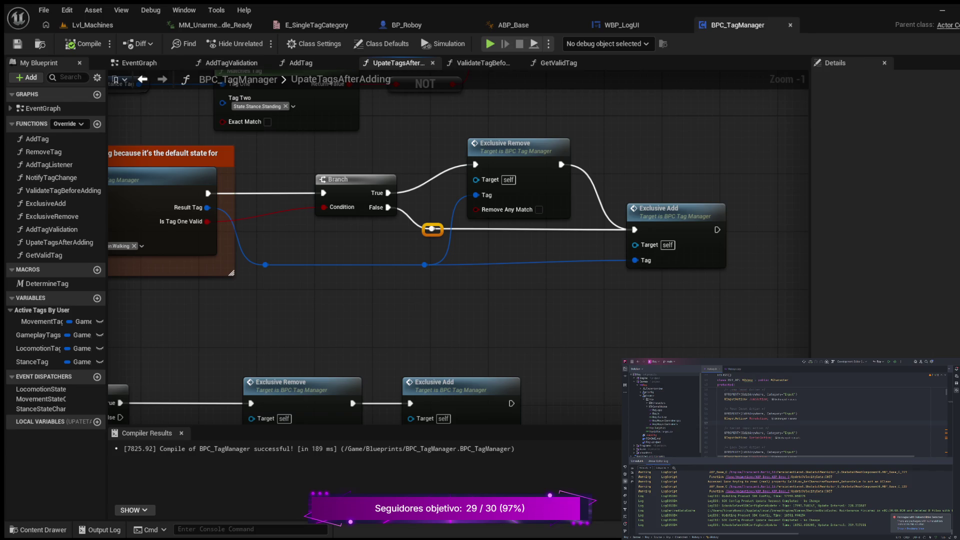
# Step: Place a SET Locomotion Tag node beside Exclusive Add, undoing the stray getter
pyautogui.moveTo(615, 315)
pyautogui.mouseDown()
pyautogui.moveTo(596, 311)
pyautogui.moveTo(567, 335)
pyautogui.mouseUp()
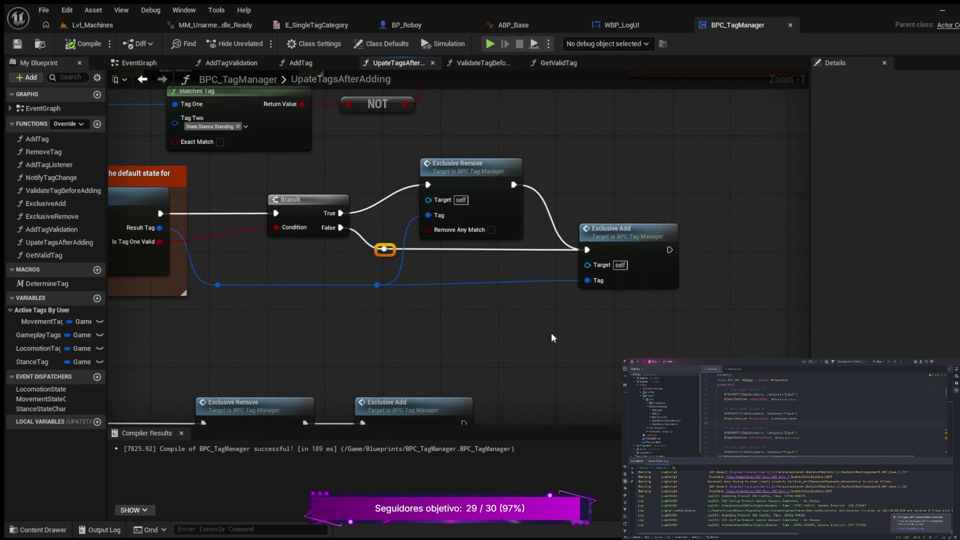
pyautogui.click(35, 347)
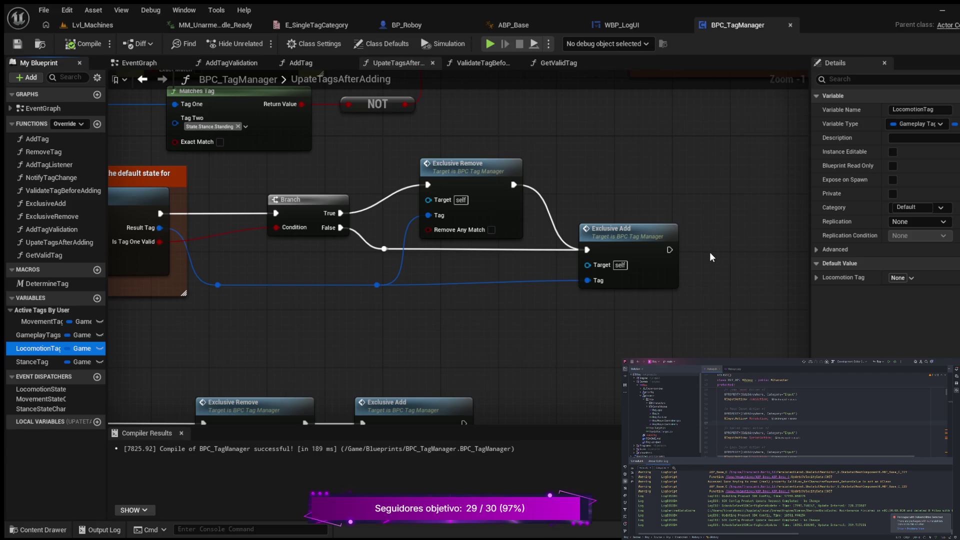
pyautogui.moveTo(712, 257); pyautogui.dragTo(710, 254)
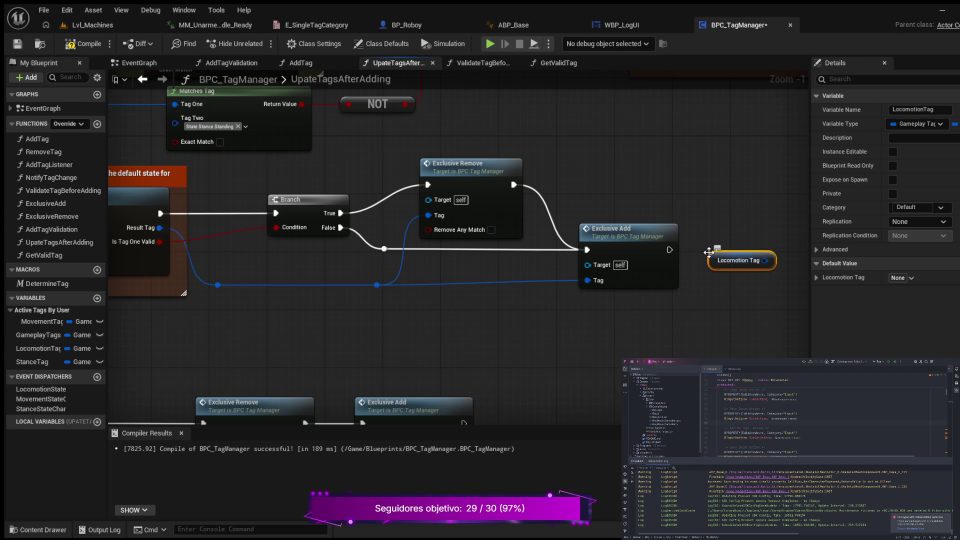
pyautogui.hotkey('ctrl', 'z')
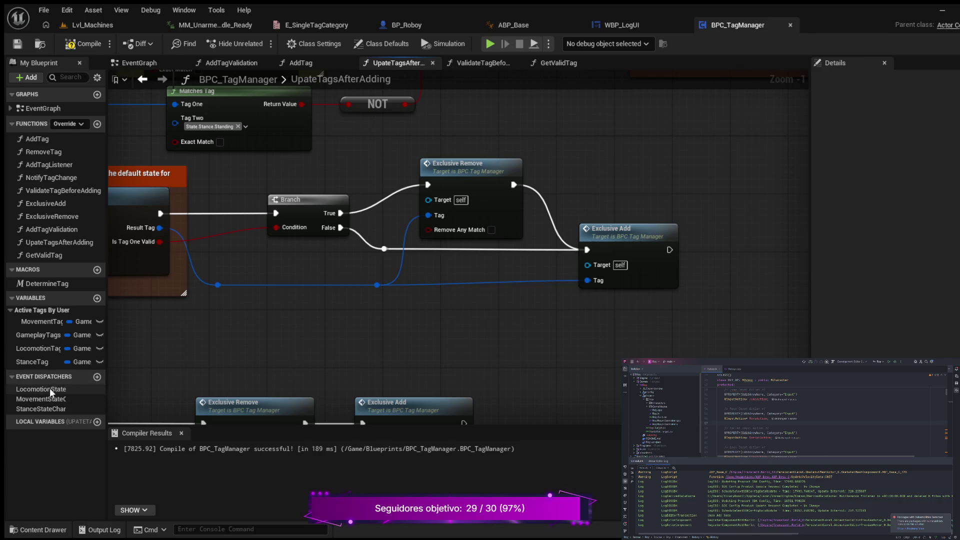
pyautogui.moveTo(46, 347)
pyautogui.mouseDown()
pyautogui.moveTo(380, 320)
pyautogui.moveTo(708, 251)
pyautogui.moveTo(586, 336)
pyautogui.mouseUp()
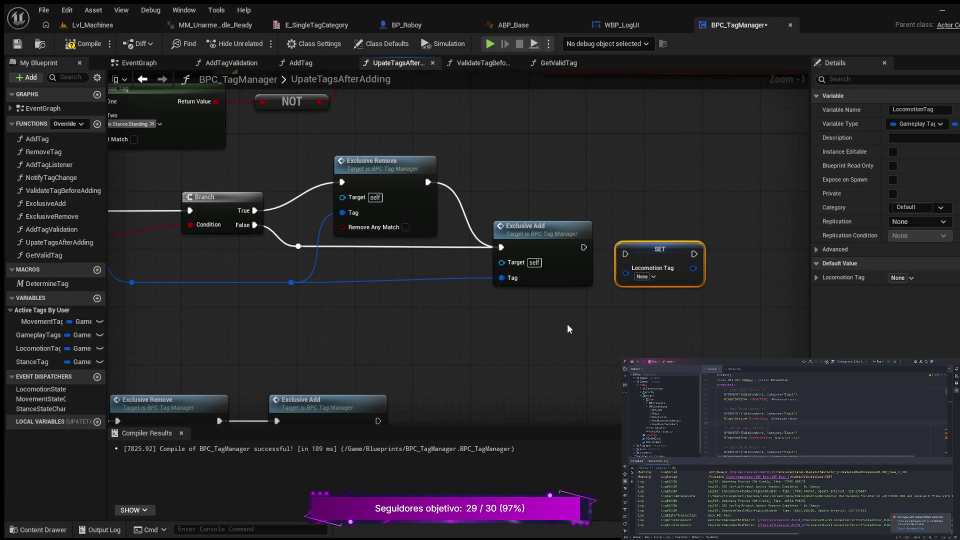
# Step: Run SET Locomotion Tag after Exclusive Add, route Tag through reroute points, and compile
pyautogui.doubleClick(290, 283)
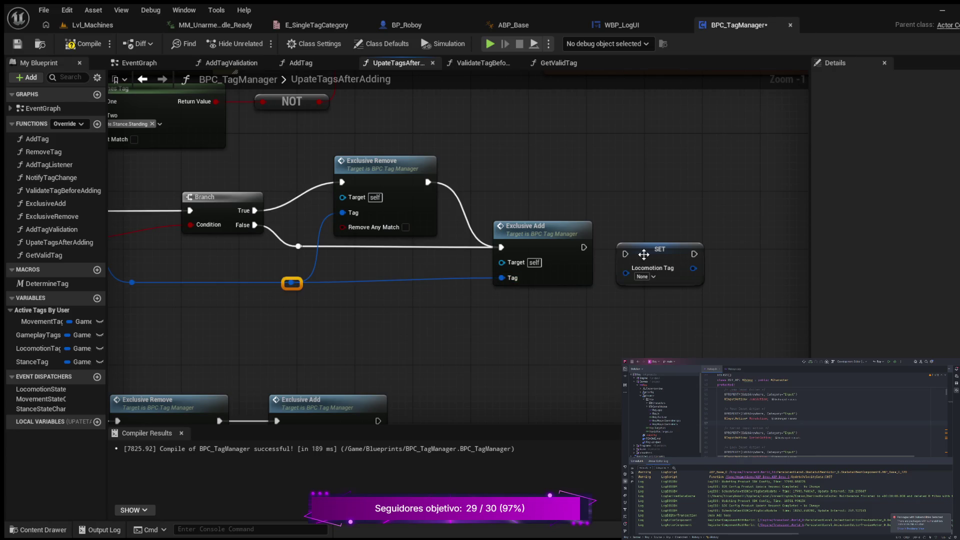
pyautogui.moveTo(643, 254); pyautogui.dragTo(652, 242)
pyautogui.moveTo(582, 247); pyautogui.dragTo(631, 246)
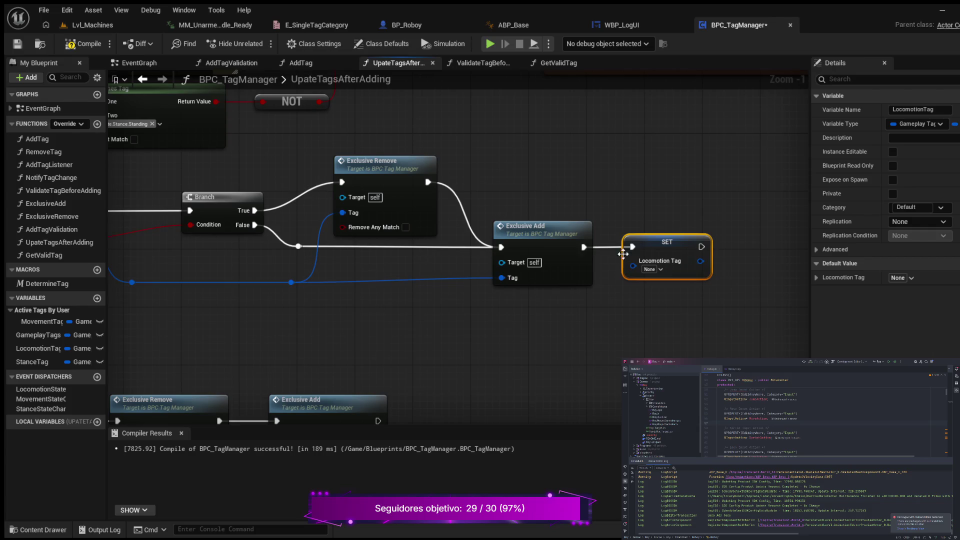
pyautogui.doubleClick(465, 278)
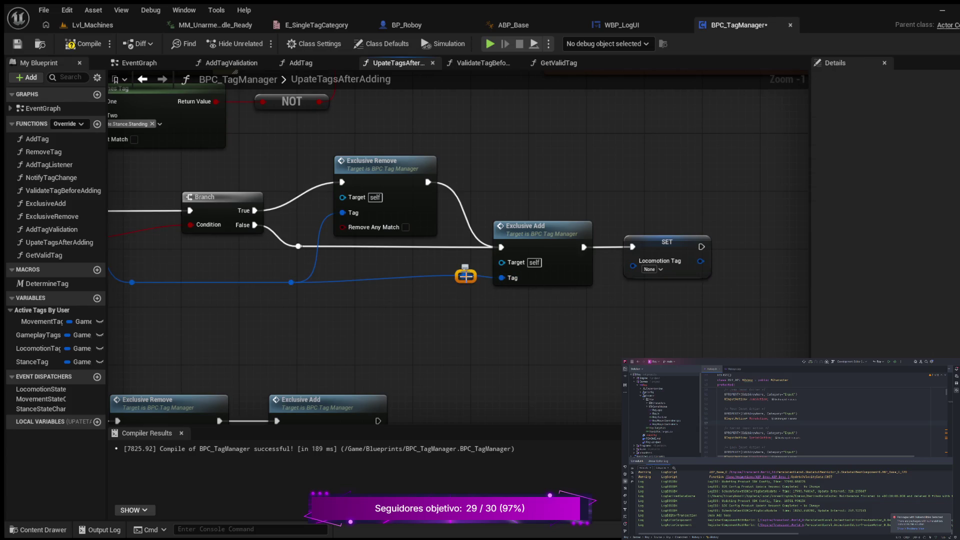
pyautogui.moveTo(465, 275)
pyautogui.mouseDown()
pyautogui.moveTo(498, 332)
pyautogui.moveTo(623, 283)
pyautogui.moveTo(632, 265)
pyautogui.mouseUp()
pyautogui.moveTo(465, 276)
pyautogui.mouseDown()
pyautogui.moveTo(478, 314)
pyautogui.moveTo(509, 313)
pyautogui.moveTo(480, 313)
pyautogui.moveTo(467, 301)
pyautogui.mouseUp()
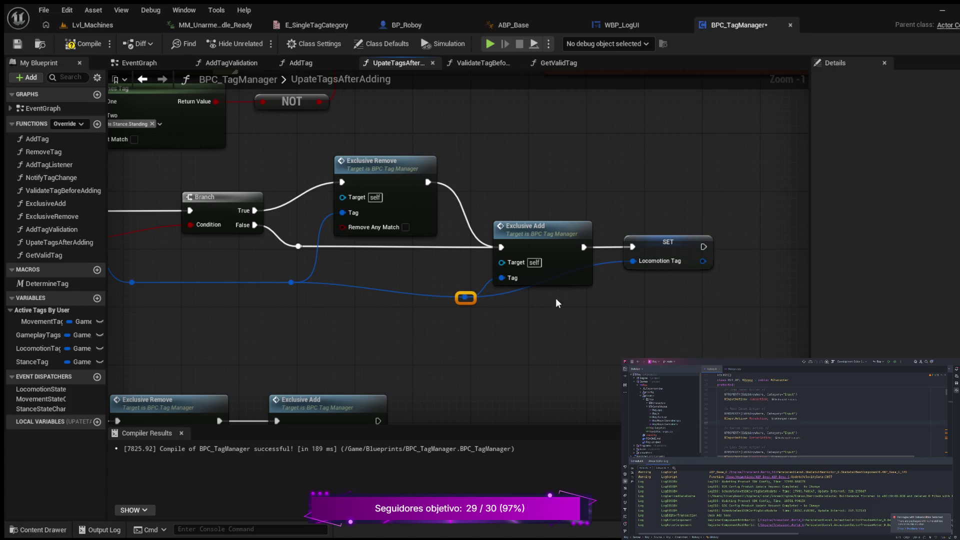
pyautogui.doubleClick(598, 261)
pyautogui.moveTo(604, 265); pyautogui.dragTo(617, 302)
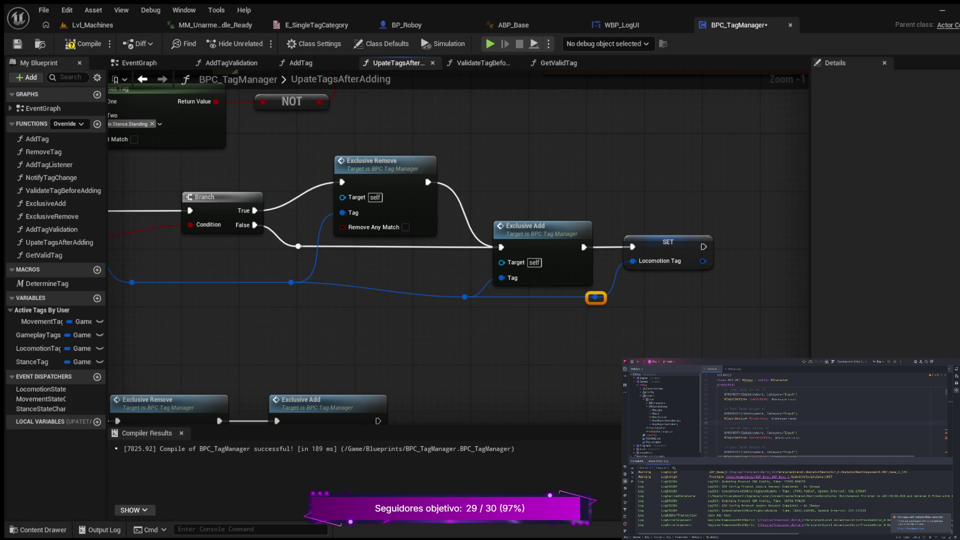
pyautogui.click(86, 44)
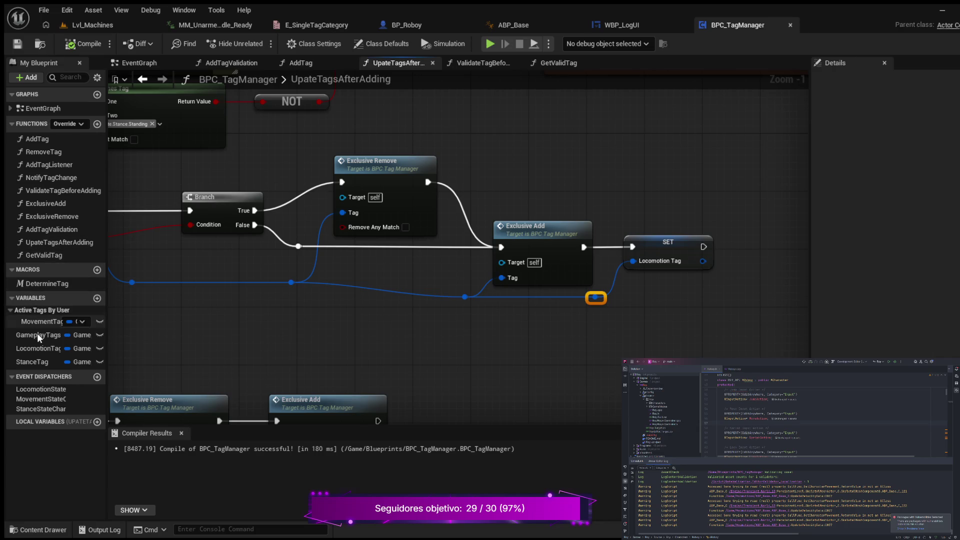
# Step: Put LocomotionTag in the Active Tags By User category and compile
pyautogui.click(47, 349)
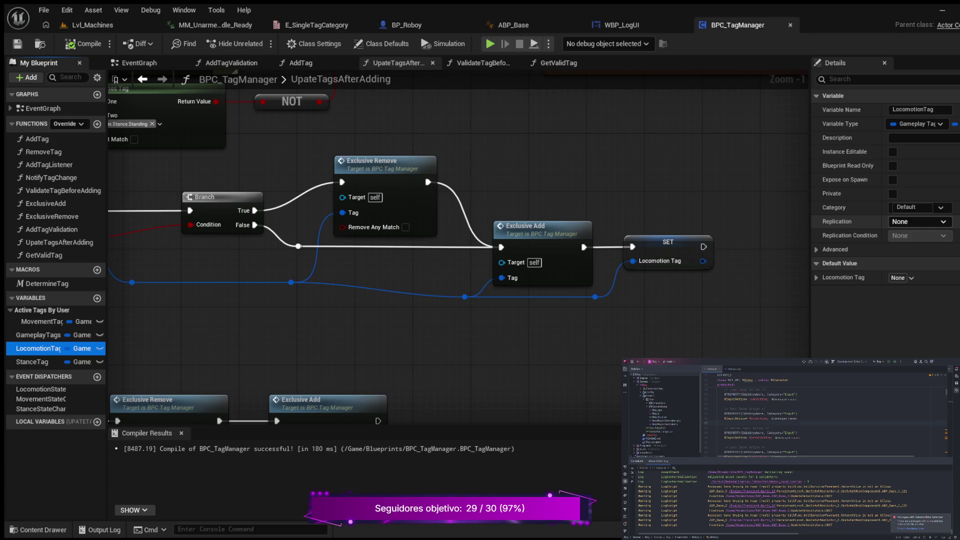
pyautogui.click(911, 207)
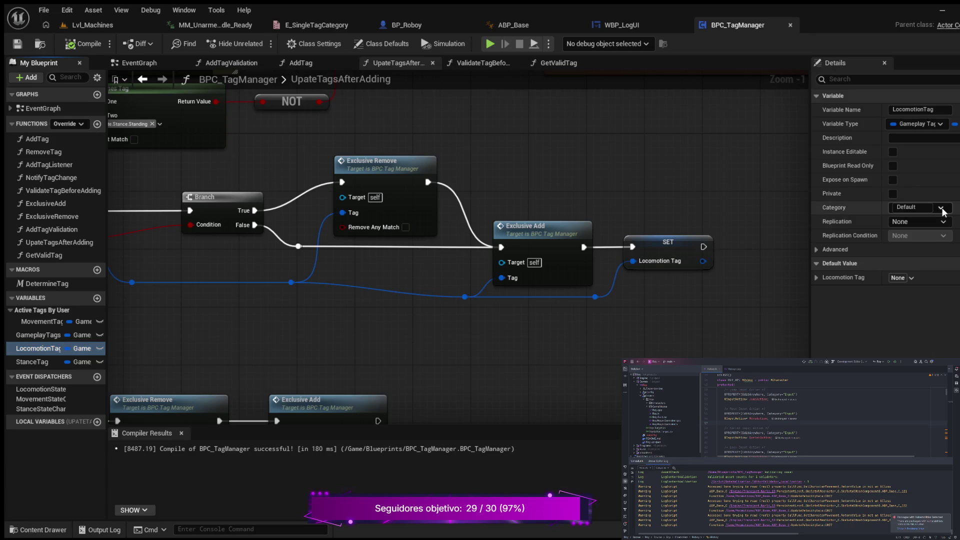
pyautogui.press('Return')
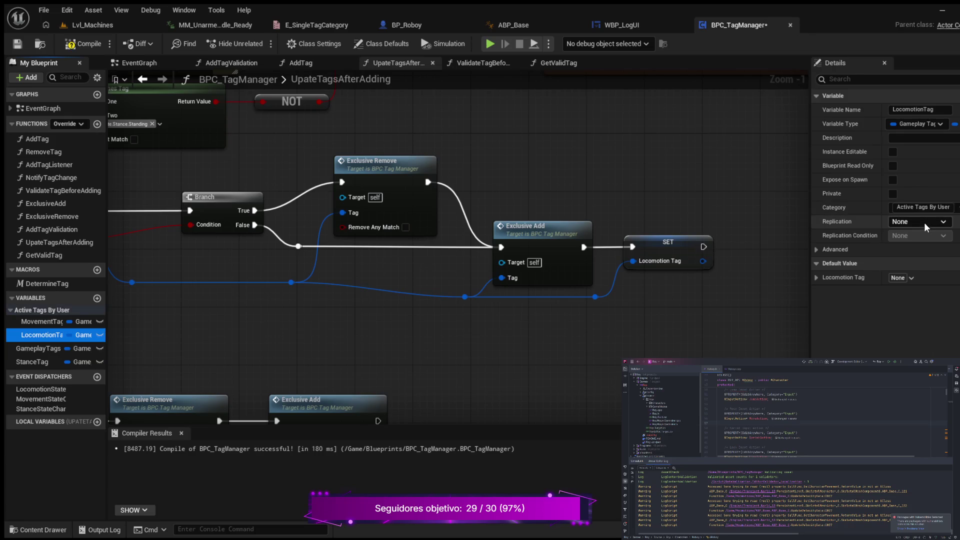
pyautogui.click(83, 43)
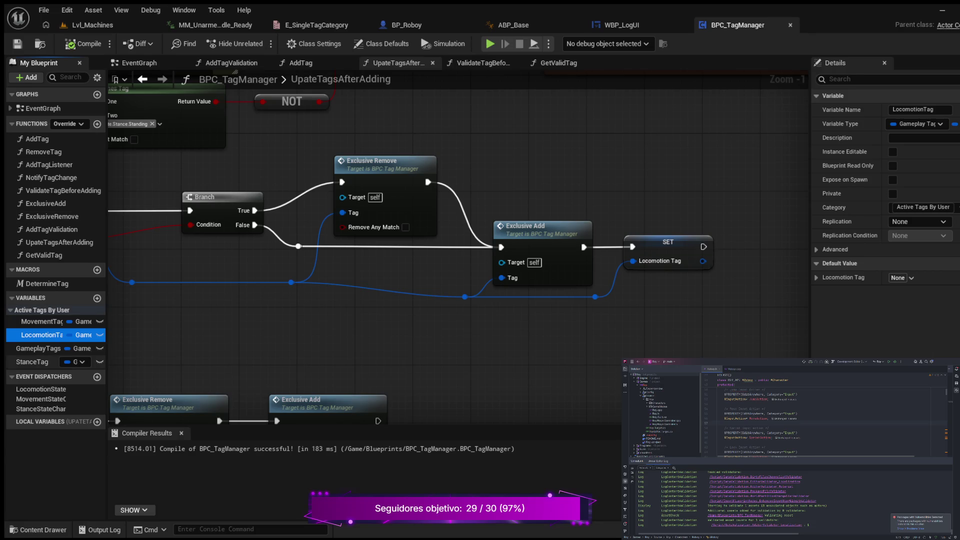
# Step: Move StanceTag into Active Tags By User, collapse the group, and save the blueprint
pyautogui.click(32, 361)
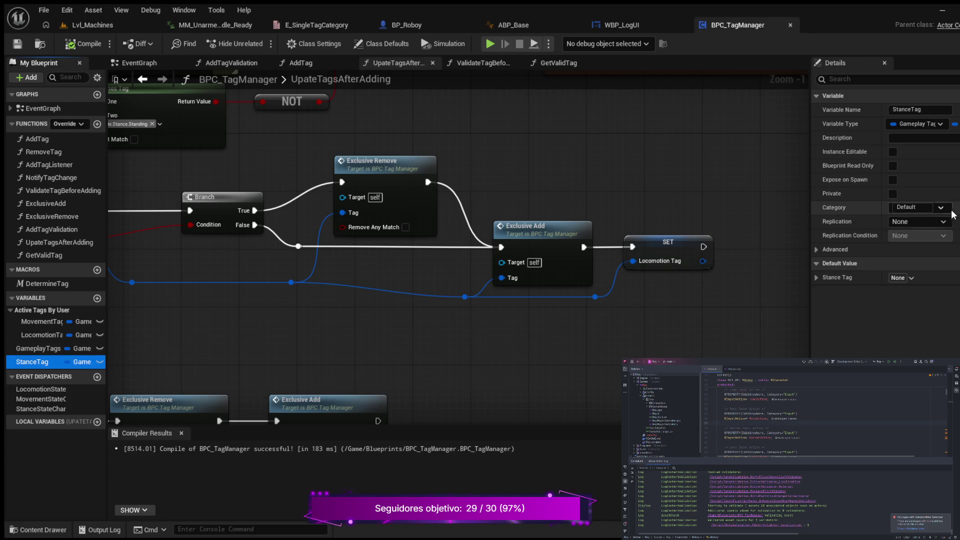
pyautogui.click(919, 224)
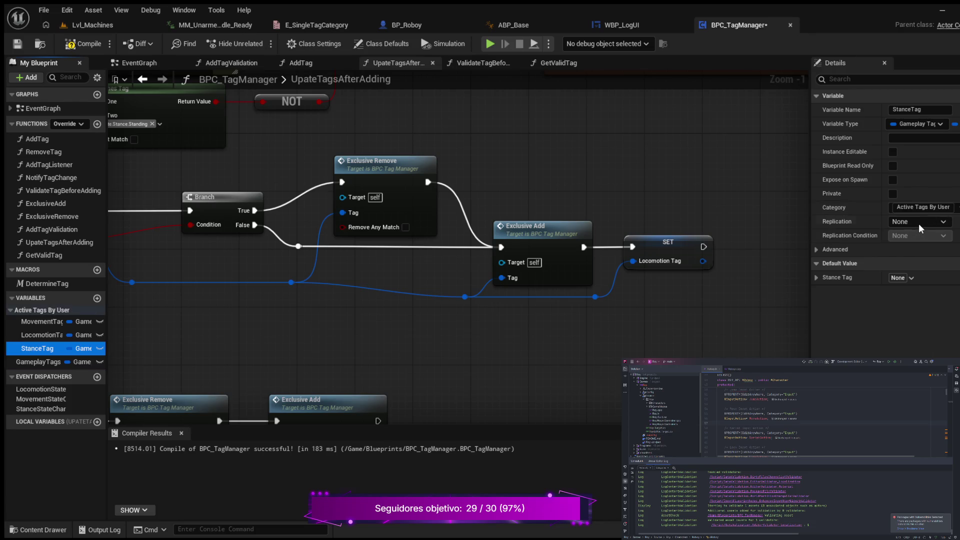
pyautogui.click(10, 310)
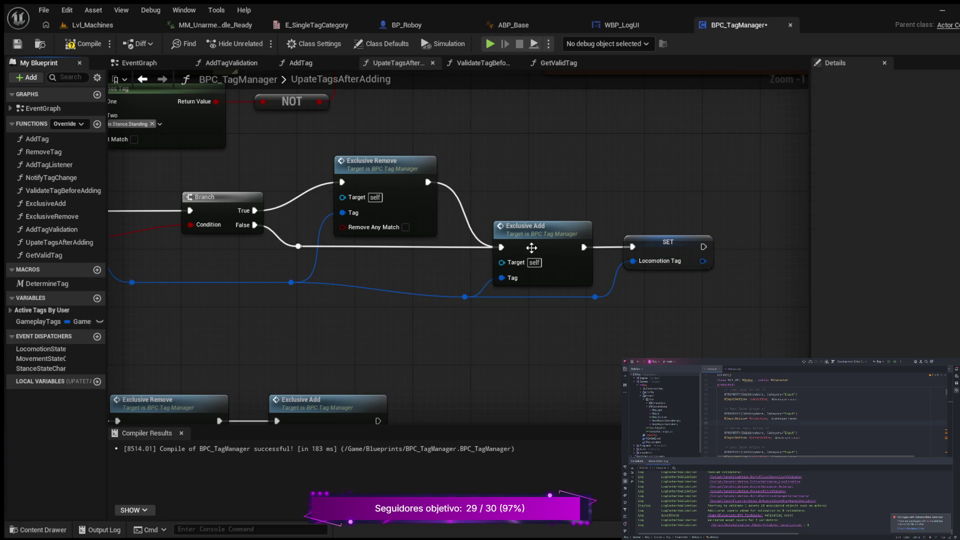
pyautogui.hotkey('ctrl', 's')
pyautogui.moveTo(208, 325)
pyautogui.mouseDown()
pyautogui.moveTo(272, 323)
pyautogui.moveTo(212, 334)
pyautogui.mouseUp()
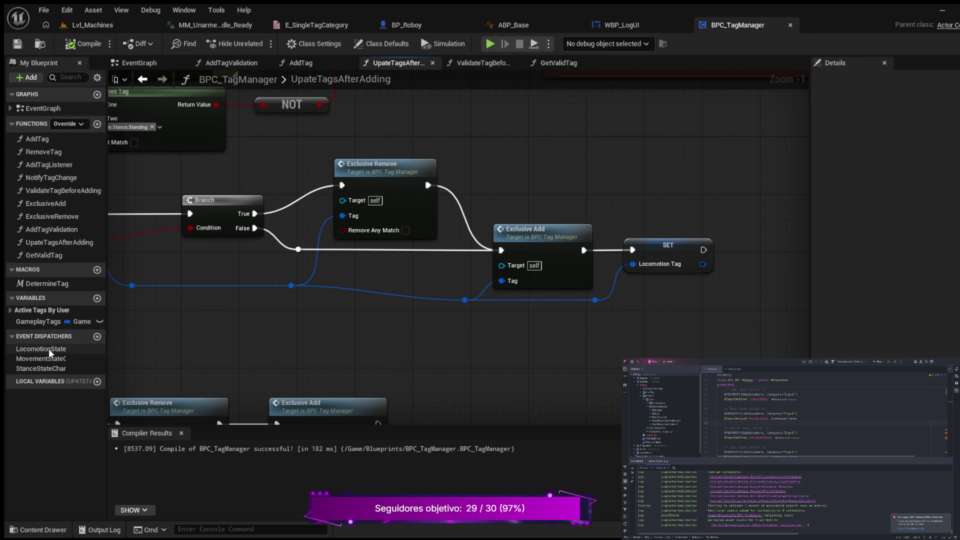
# Step: Add a SET Movement Tag node after SET Locomotion Tag, valued State.Movement.Moving
pyautogui.click(10, 310)
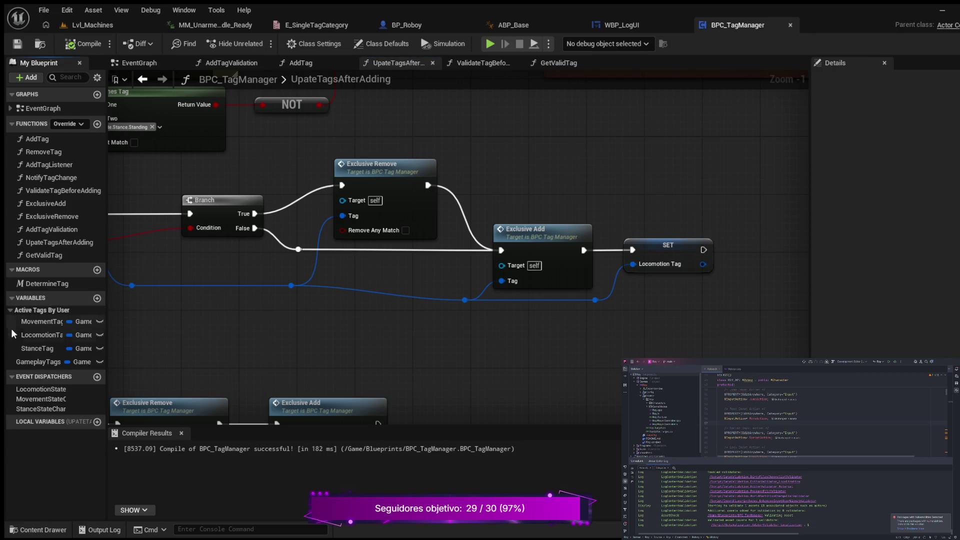
pyautogui.click(40, 323)
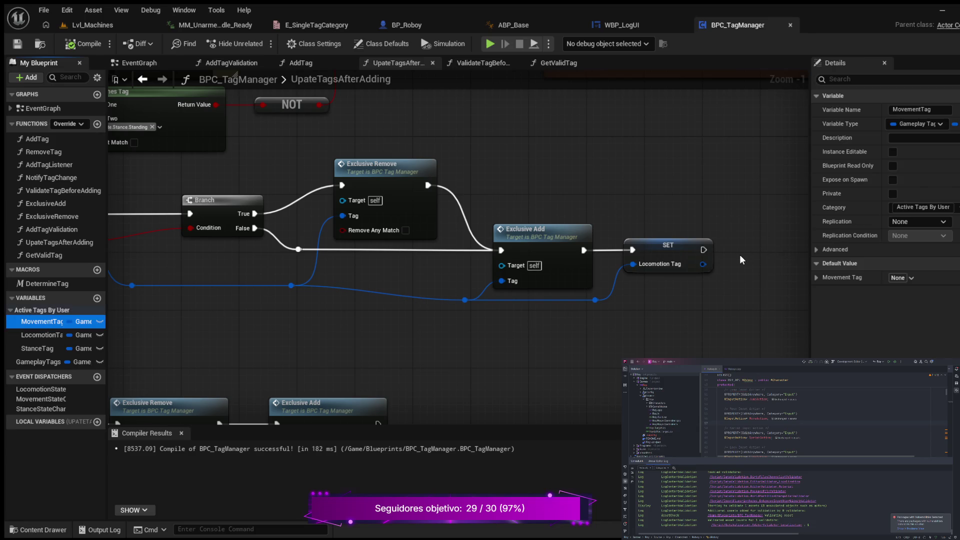
pyautogui.moveTo(739, 254); pyautogui.dragTo(730, 254)
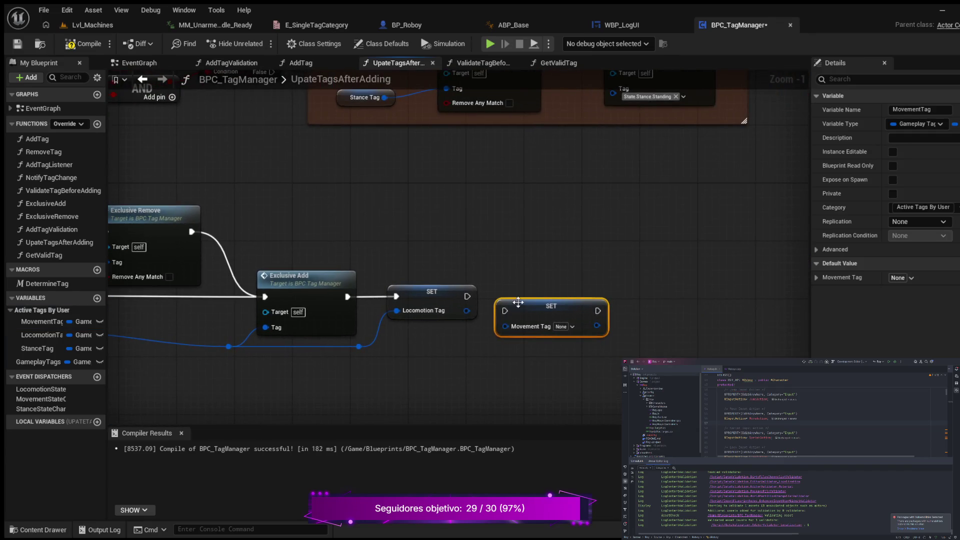
pyautogui.moveTo(533, 304); pyautogui.dragTo(538, 295)
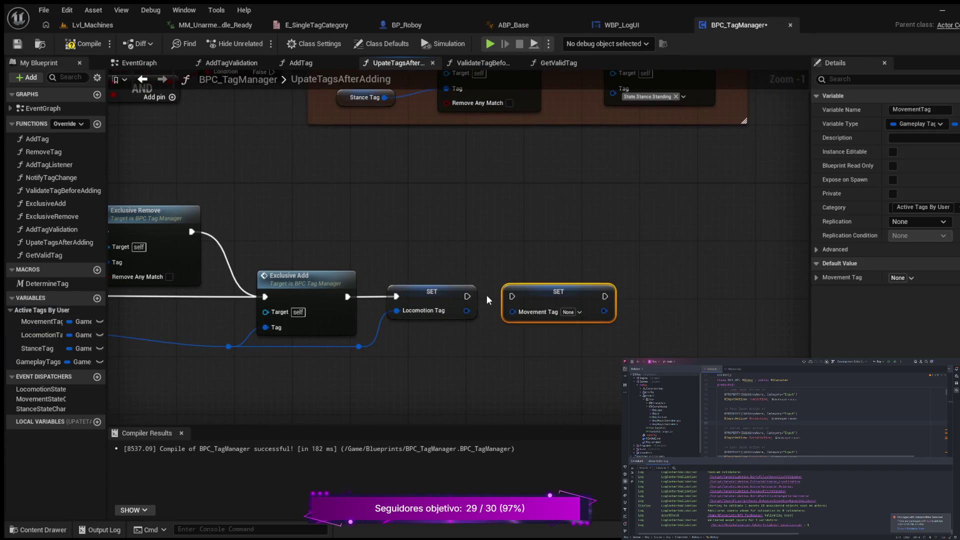
pyautogui.moveTo(467, 295); pyautogui.dragTo(511, 296)
pyautogui.hotkey('ctrl', 'z')
pyautogui.click(455, 366)
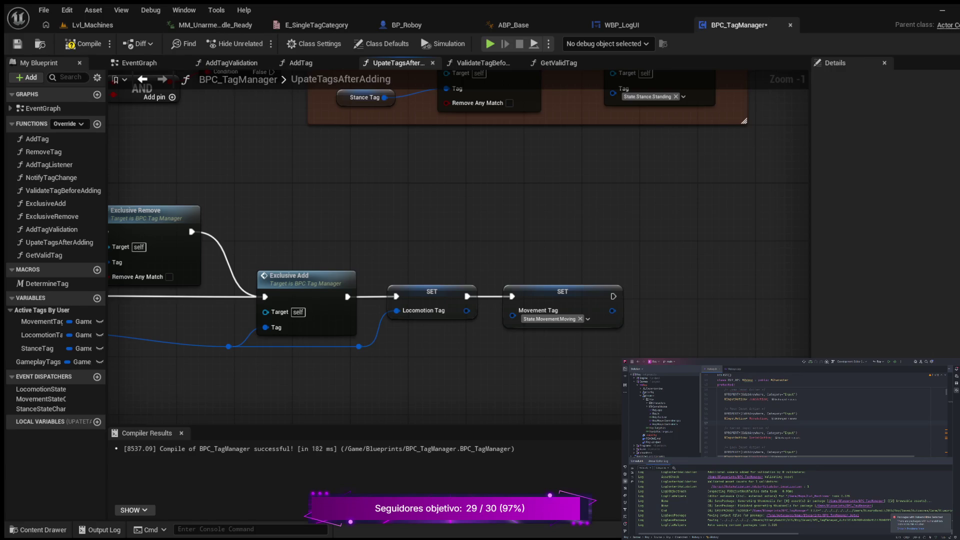
pyautogui.scroll(-1, 323, 185)
# Step: Paste a copy of the Matches Tag, NOT, AND and Branch edge-case nodes beside SET Movement Tag
pyautogui.moveTo(323, 185); pyautogui.dragTo(586, 245)
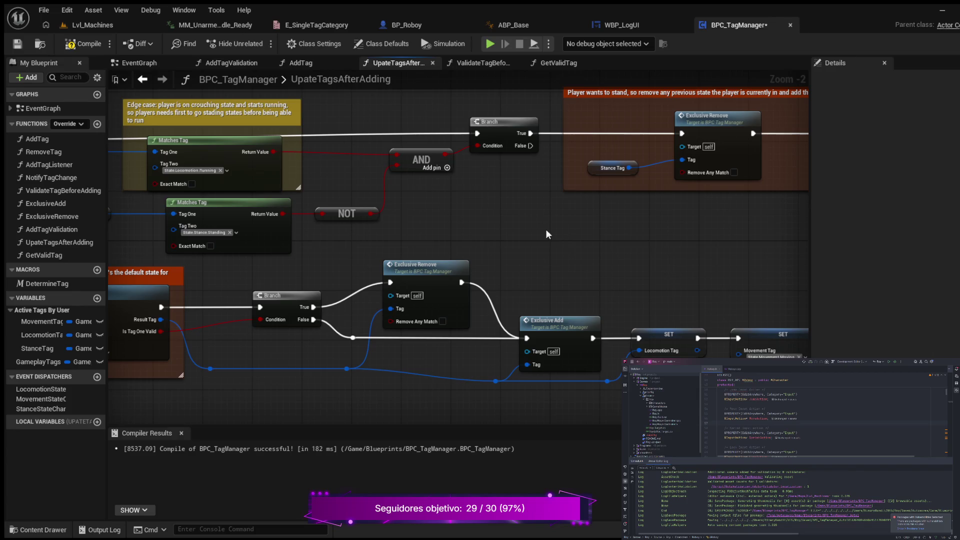
pyautogui.moveTo(491, 210); pyautogui.dragTo(593, 210)
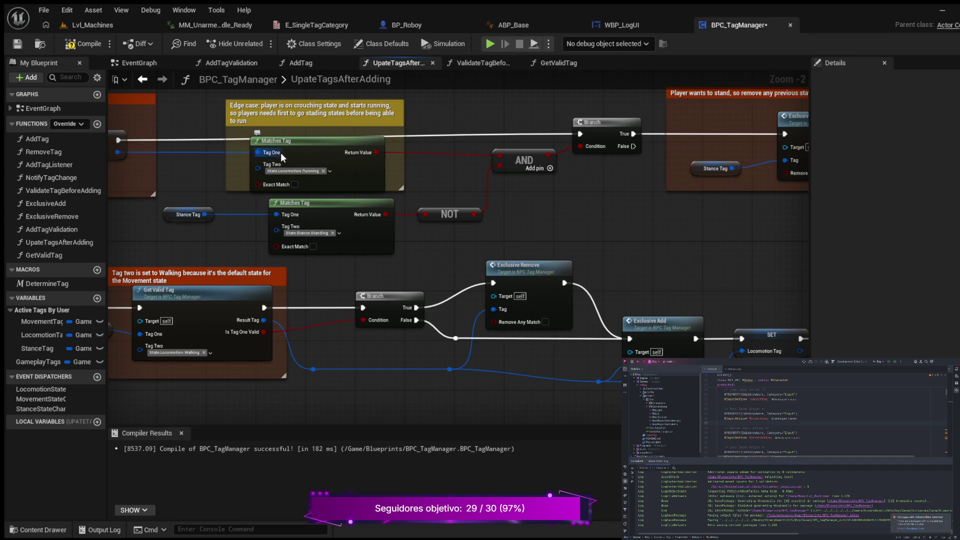
pyautogui.moveTo(183, 122)
pyautogui.mouseDown()
pyautogui.moveTo(309, 235)
pyautogui.moveTo(469, 248)
pyautogui.moveTo(597, 241)
pyautogui.mouseUp()
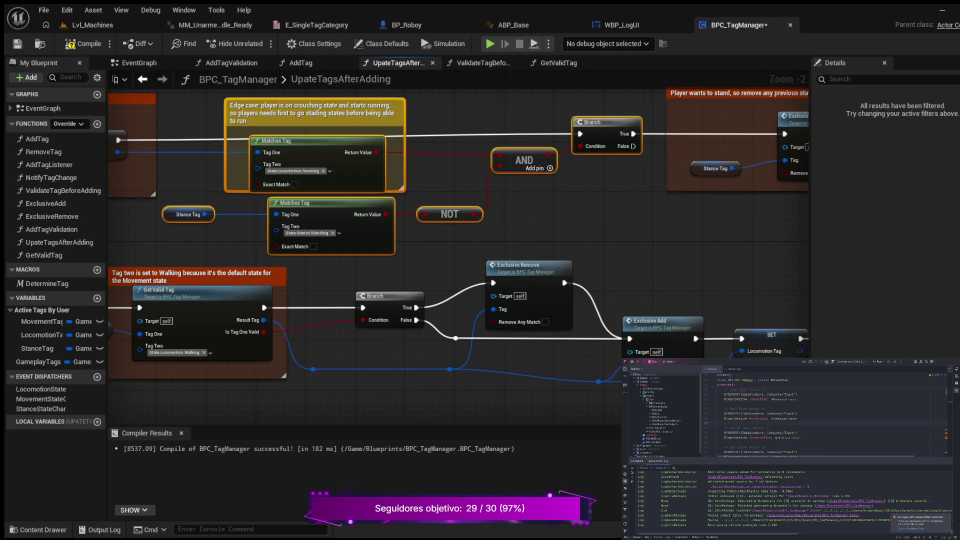
pyautogui.moveTo(657, 425)
pyautogui.mouseDown()
pyautogui.moveTo(397, 400)
pyautogui.moveTo(347, 223)
pyautogui.moveTo(294, 209)
pyautogui.mouseUp()
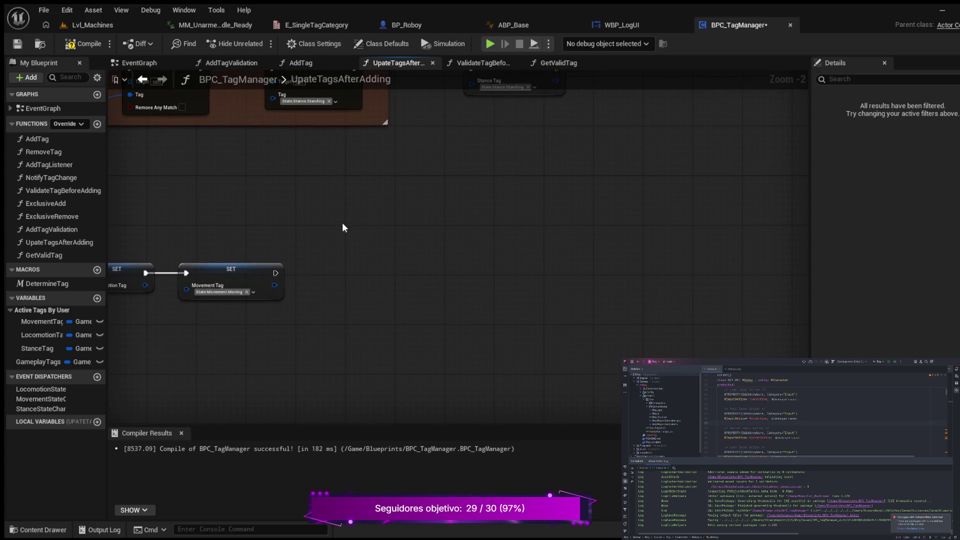
pyautogui.click(485, 260)
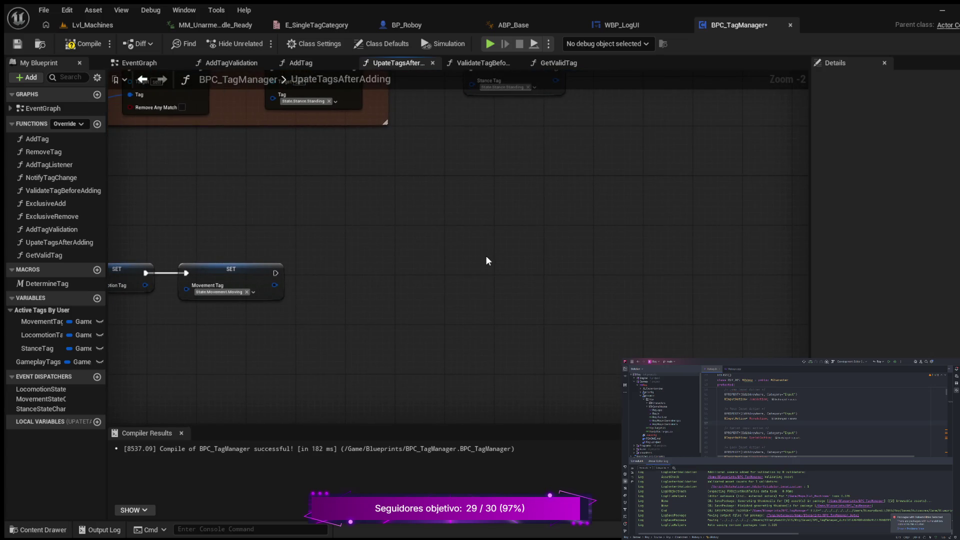
pyautogui.hotkey('ctrl', 'v')
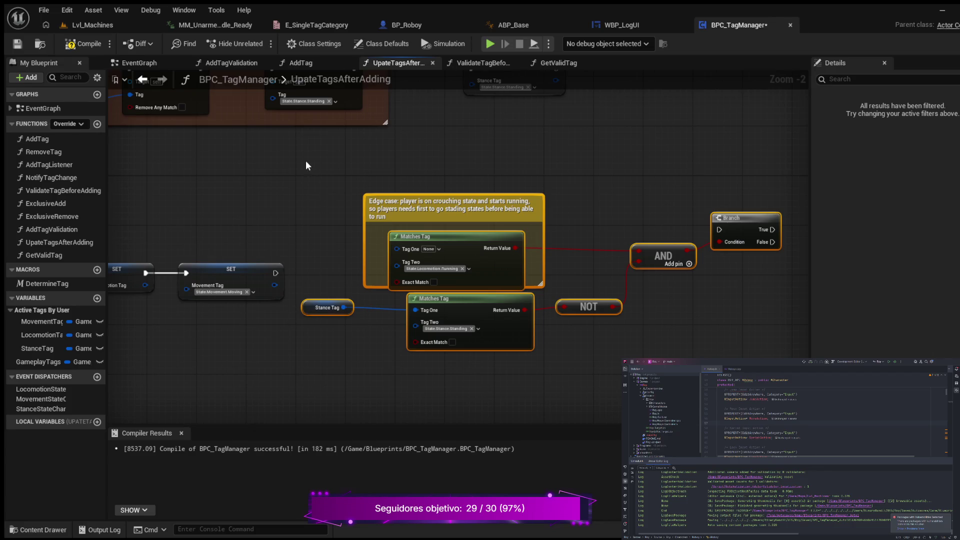
pyautogui.moveTo(309, 175)
pyautogui.mouseDown()
pyautogui.moveTo(621, 332)
pyautogui.moveTo(625, 358)
pyautogui.mouseUp()
# Step: Enclose the pasted nodes in a comment titled 'TODO: move into function'
pyautogui.press('c')
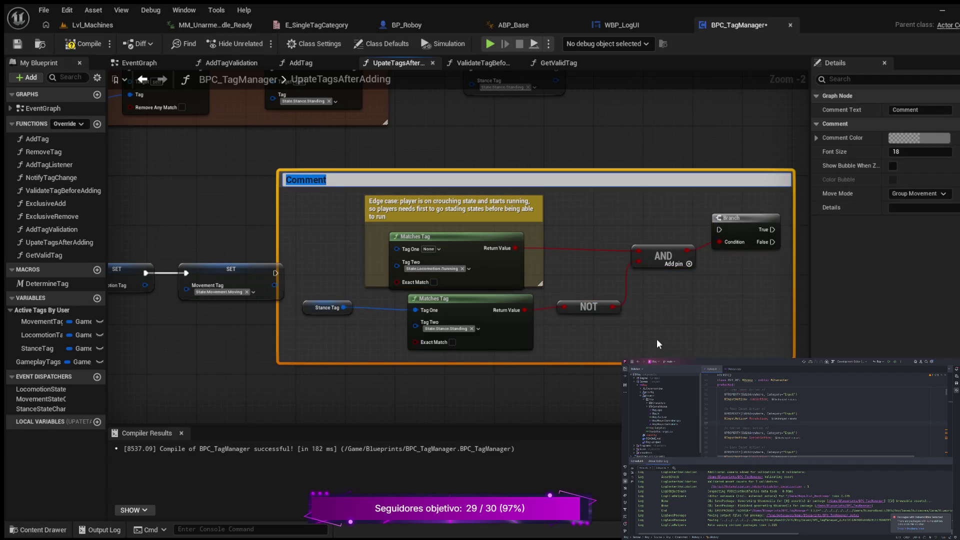
pyautogui.write('T')
pyautogui.write('ODO: ')
pyautogui.write('move in')
pyautogui.write('to')
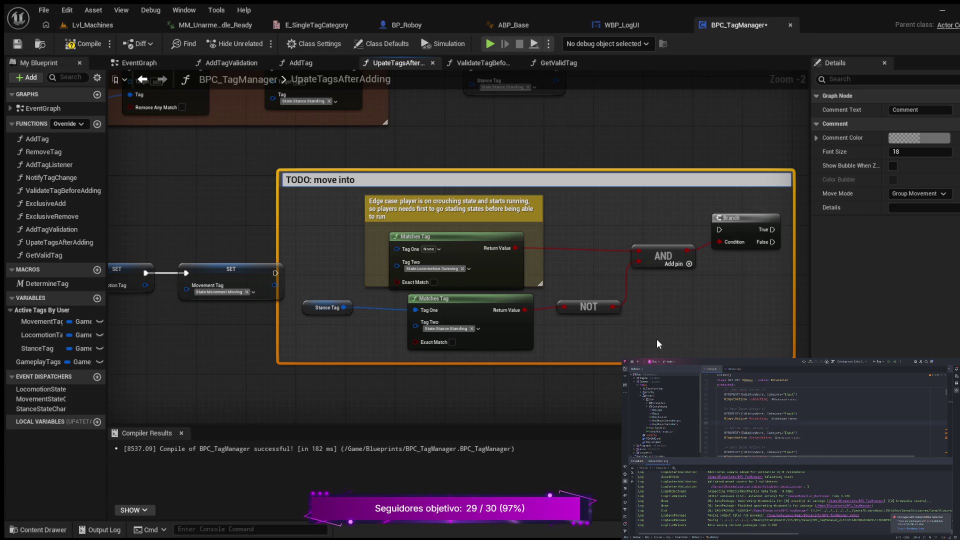
pyautogui.write(' function')
pyautogui.press('Return')
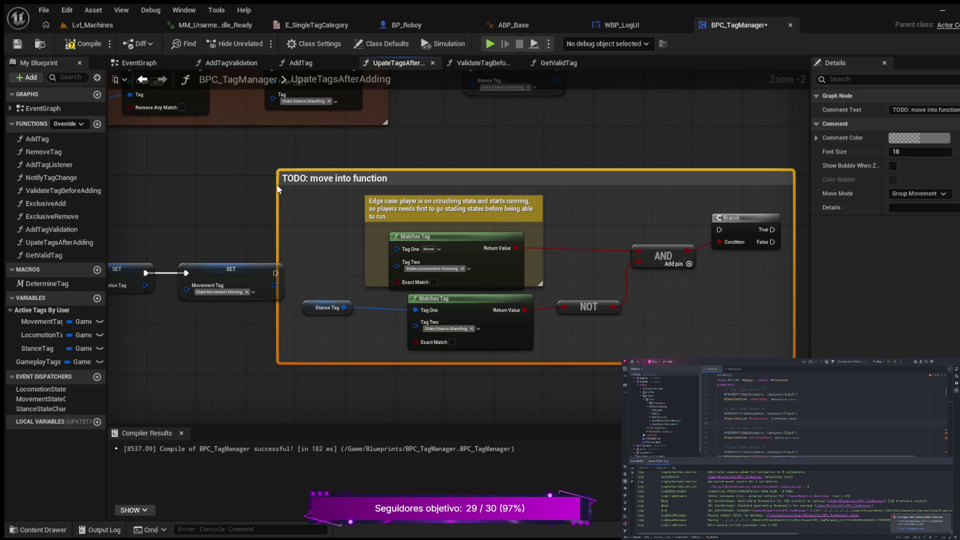
# Step: Narrow the TODO comment box from its left edge and set its font size to 12
pyautogui.moveTo(278, 194); pyautogui.dragTo(293, 194)
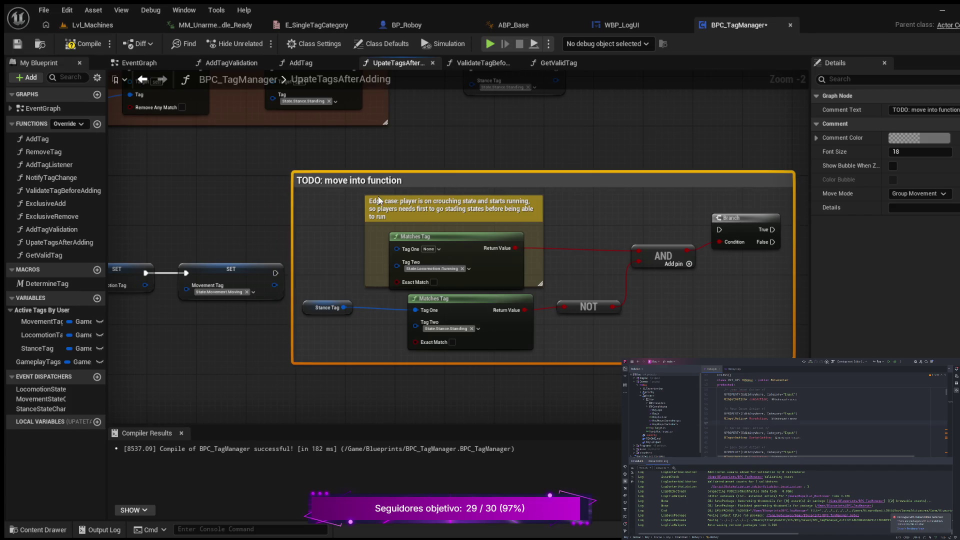
pyautogui.click(931, 154)
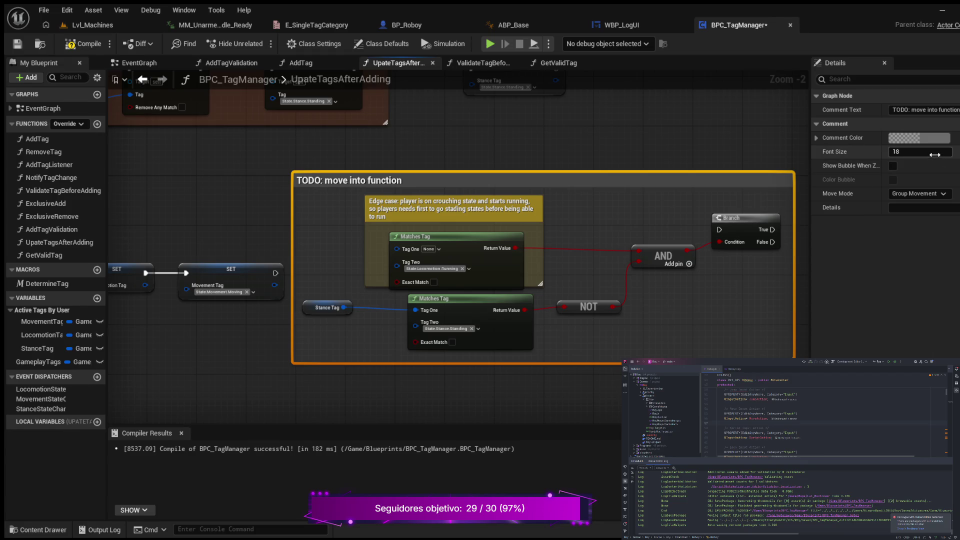
pyautogui.write('12')
pyautogui.press('Return')
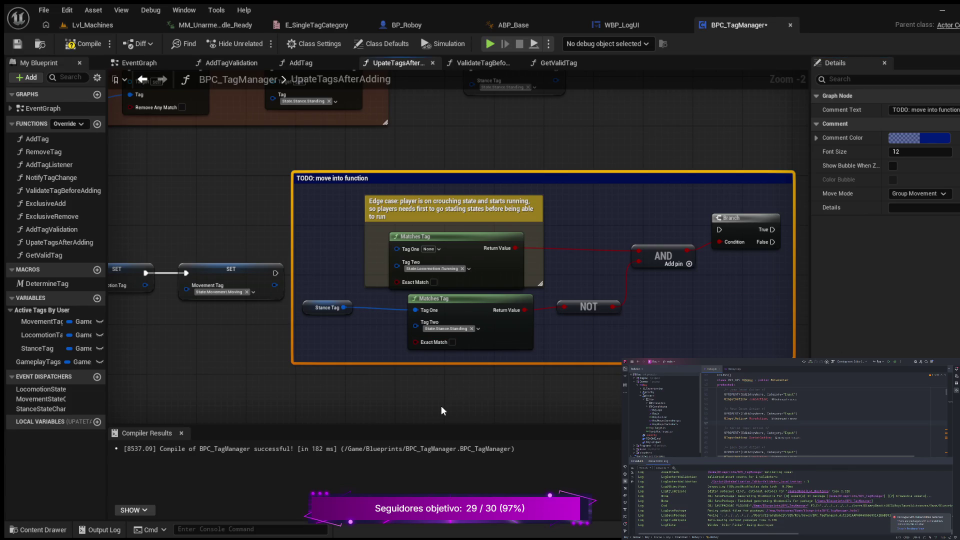
# Step: Drag the TODO comment group to just below the SET Movement Tag node
pyautogui.scroll(-5, 441, 406)
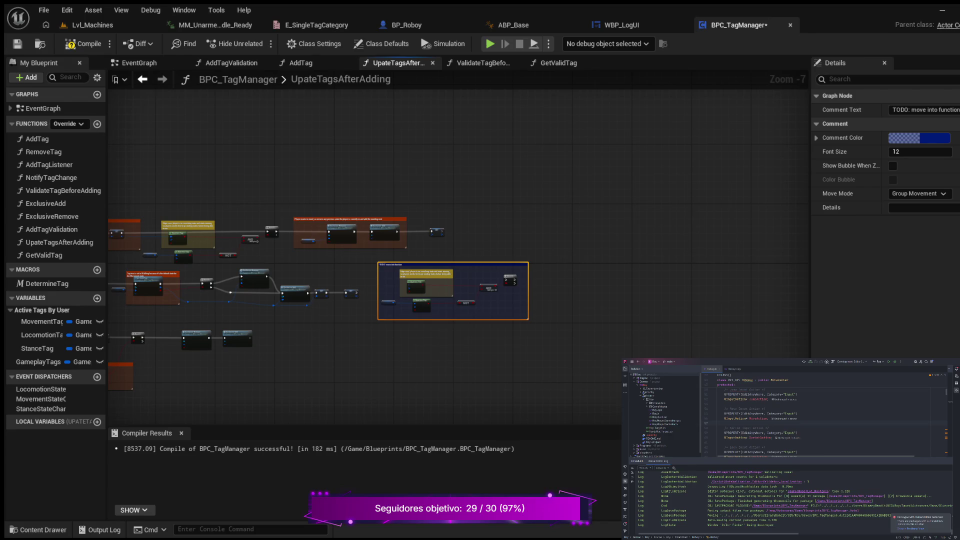
pyautogui.moveTo(470, 362); pyautogui.dragTo(458, 408)
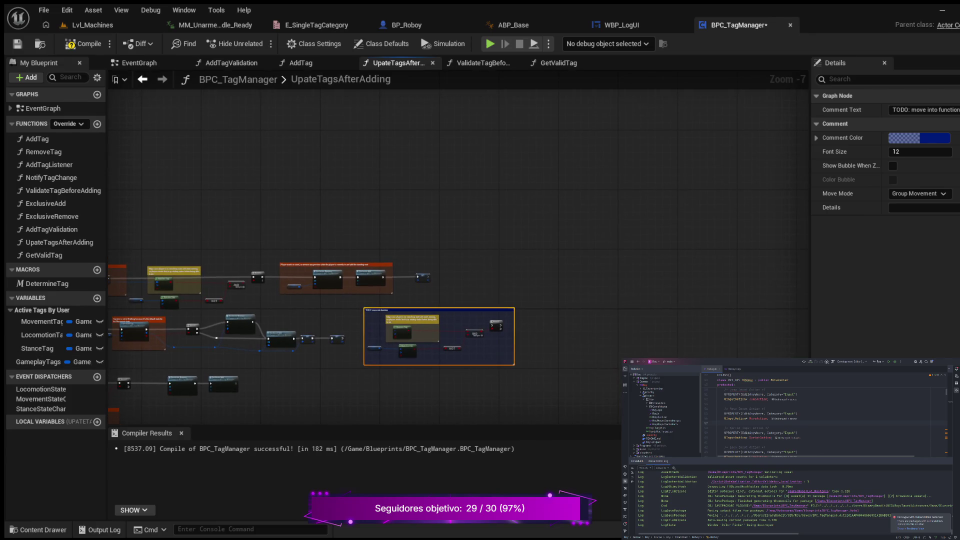
pyautogui.scroll(1, 356, 321)
pyautogui.moveTo(355, 321); pyautogui.dragTo(353, 260)
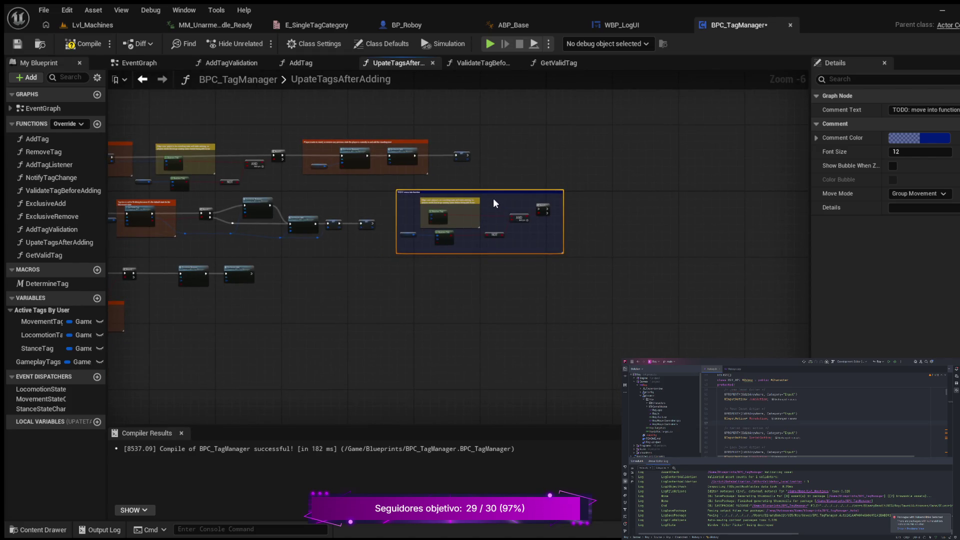
pyautogui.moveTo(495, 191)
pyautogui.mouseDown()
pyautogui.moveTo(491, 228)
pyautogui.moveTo(463, 262)
pyautogui.moveTo(451, 256)
pyautogui.moveTo(497, 259)
pyautogui.moveTo(593, 218)
pyautogui.moveTo(690, 236)
pyautogui.mouseUp()
pyautogui.scroll(4, 541, 266)
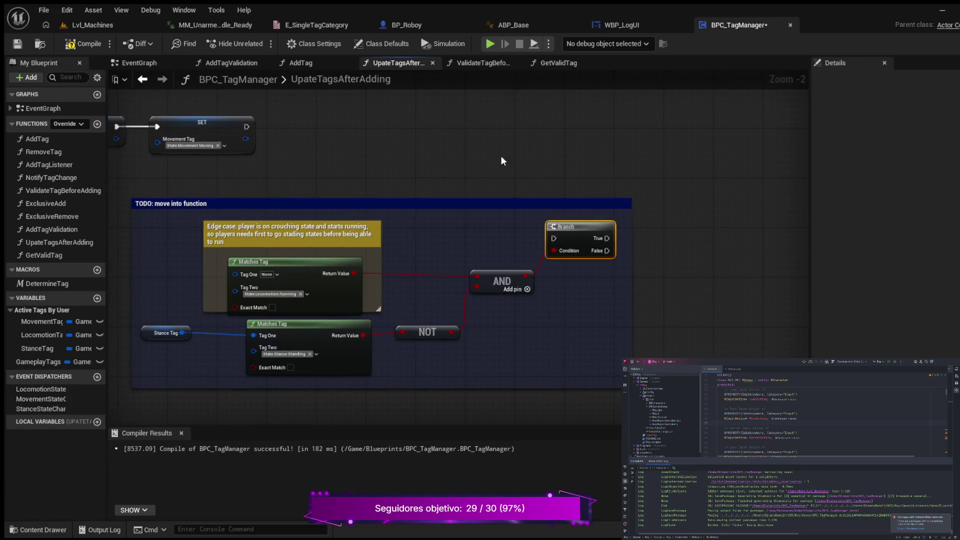
# Step: Wire SET Movement Tag's exec into the TODO Branch and align the group with the SET chain
pyautogui.moveTo(247, 127)
pyautogui.mouseDown()
pyautogui.moveTo(365, 190)
pyautogui.moveTo(553, 239)
pyautogui.mouseUp()
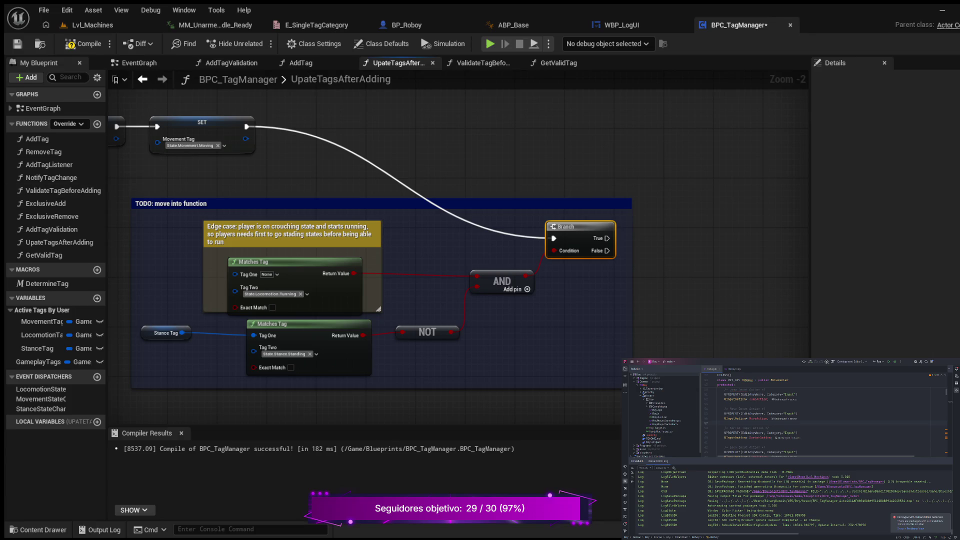
pyautogui.moveTo(245, 405)
pyautogui.mouseDown()
pyautogui.moveTo(467, 363)
pyautogui.moveTo(575, 382)
pyautogui.mouseUp()
pyautogui.scroll(-2, 575, 382)
pyautogui.moveTo(384, 316)
pyautogui.mouseDown()
pyautogui.moveTo(565, 292)
pyautogui.moveTo(559, 184)
pyautogui.moveTo(246, 312)
pyautogui.moveTo(175, 315)
pyautogui.moveTo(271, 289)
pyautogui.mouseUp()
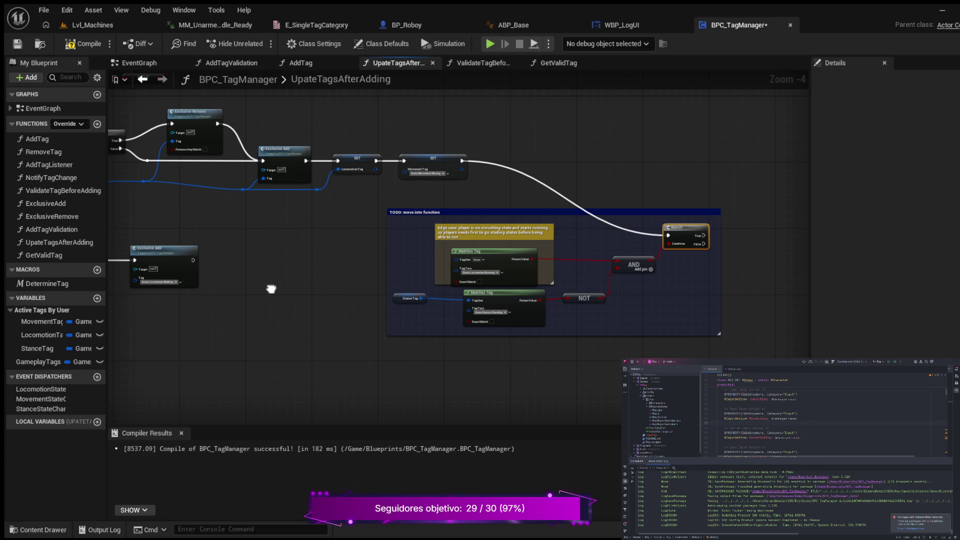
pyautogui.moveTo(270, 289)
pyautogui.mouseDown()
pyautogui.moveTo(712, 248)
pyautogui.moveTo(465, 239)
pyautogui.moveTo(437, 285)
pyautogui.moveTo(294, 313)
pyautogui.moveTo(263, 293)
pyautogui.mouseUp()
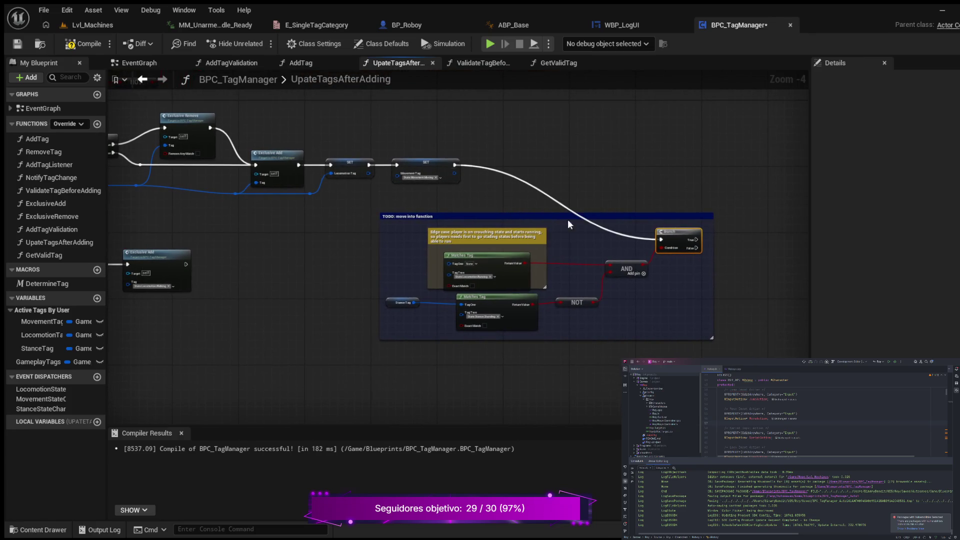
pyautogui.moveTo(545, 216)
pyautogui.mouseDown()
pyautogui.moveTo(574, 214)
pyautogui.moveTo(589, 188)
pyautogui.moveTo(648, 176)
pyautogui.moveTo(640, 141)
pyautogui.mouseUp()
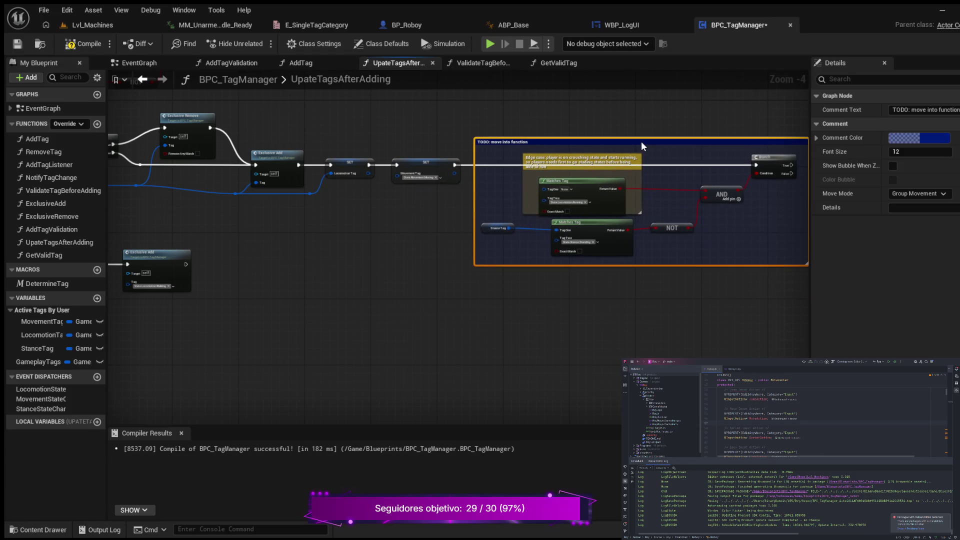
pyautogui.moveTo(304, 253); pyautogui.dragTo(293, 301)
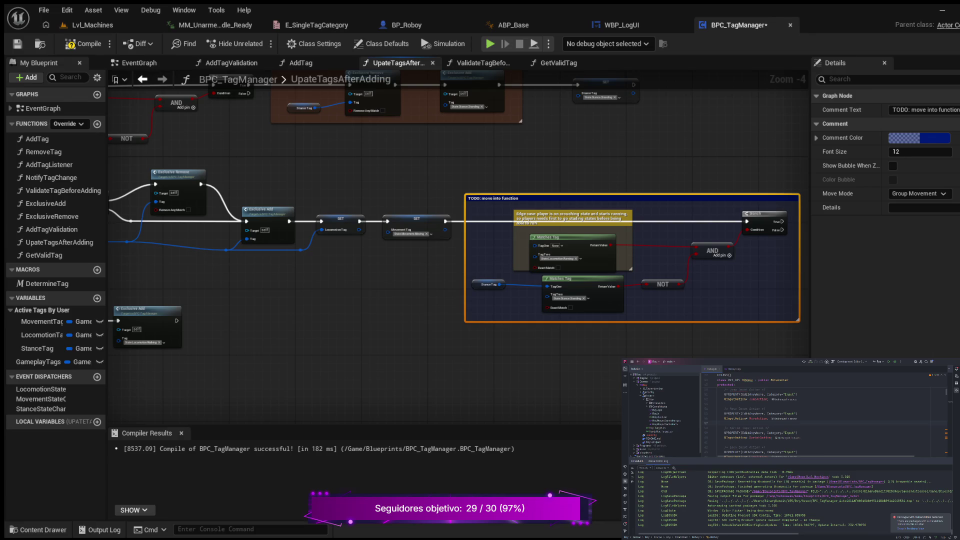
# Step: Connect the reroute tag wire to the first Matches Tag's Tag One and nudge the TODO comment down
pyautogui.scroll(1, 310, 317)
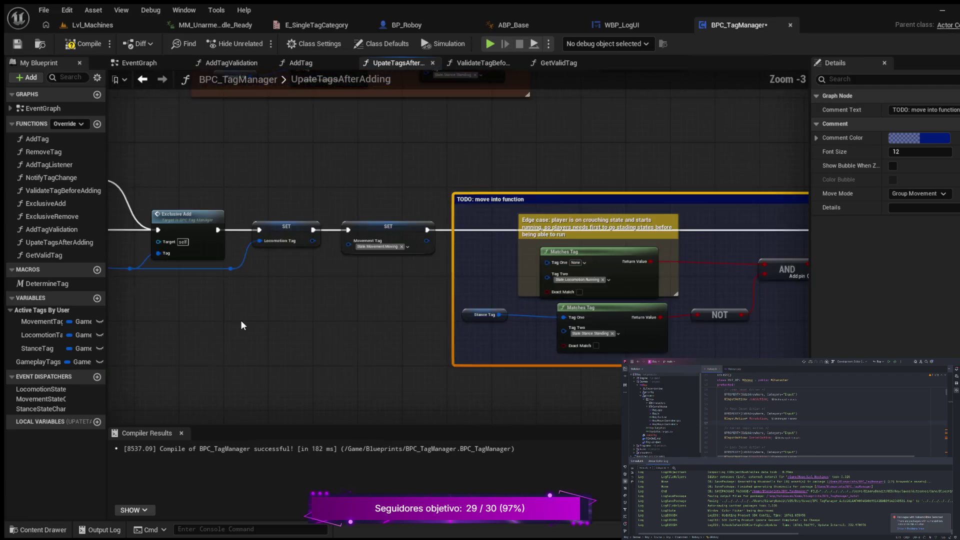
pyautogui.scroll(1, 241, 323)
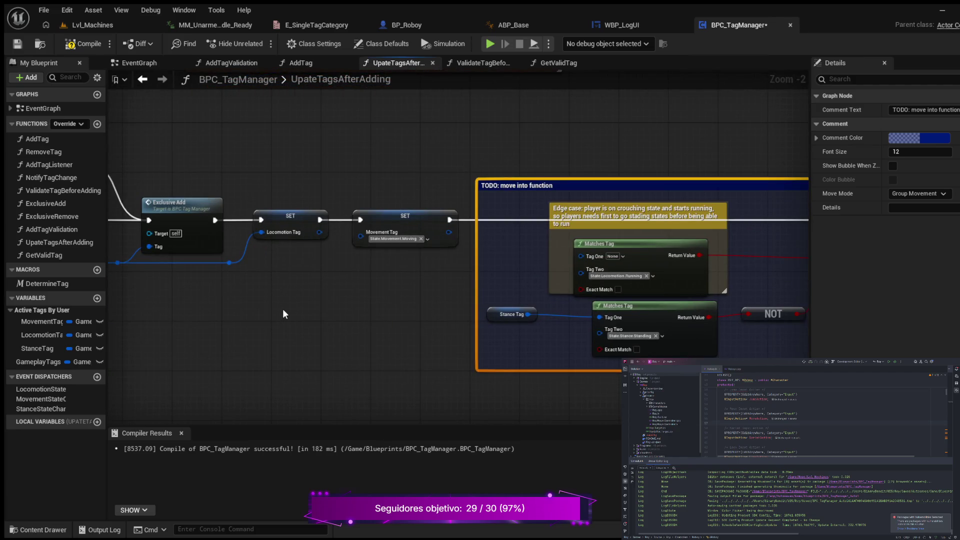
pyautogui.moveTo(285, 308)
pyautogui.mouseDown()
pyautogui.moveTo(397, 306)
pyautogui.moveTo(292, 314)
pyautogui.mouseUp()
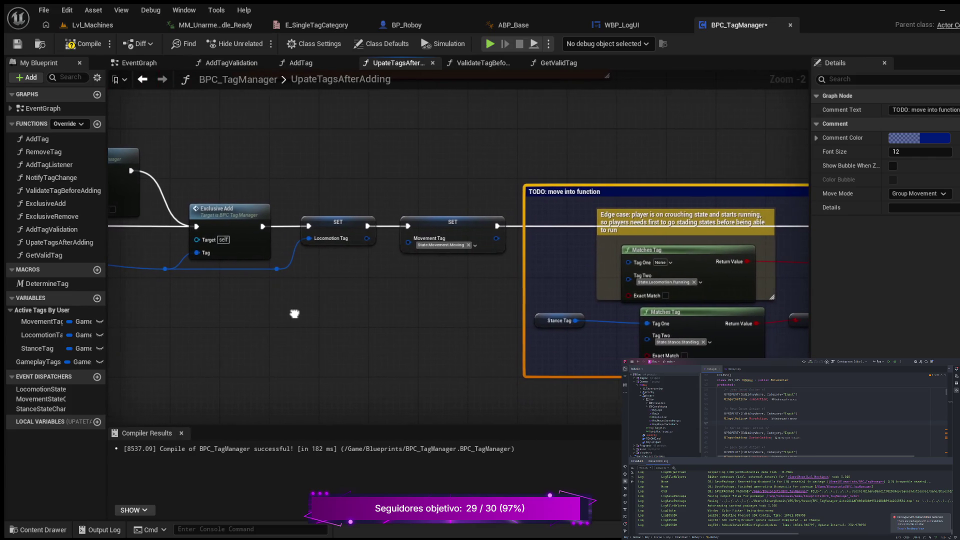
pyautogui.moveTo(274, 268)
pyautogui.mouseDown()
pyautogui.moveTo(593, 256)
pyautogui.moveTo(569, 277)
pyautogui.moveTo(616, 274)
pyautogui.moveTo(624, 263)
pyautogui.mouseUp()
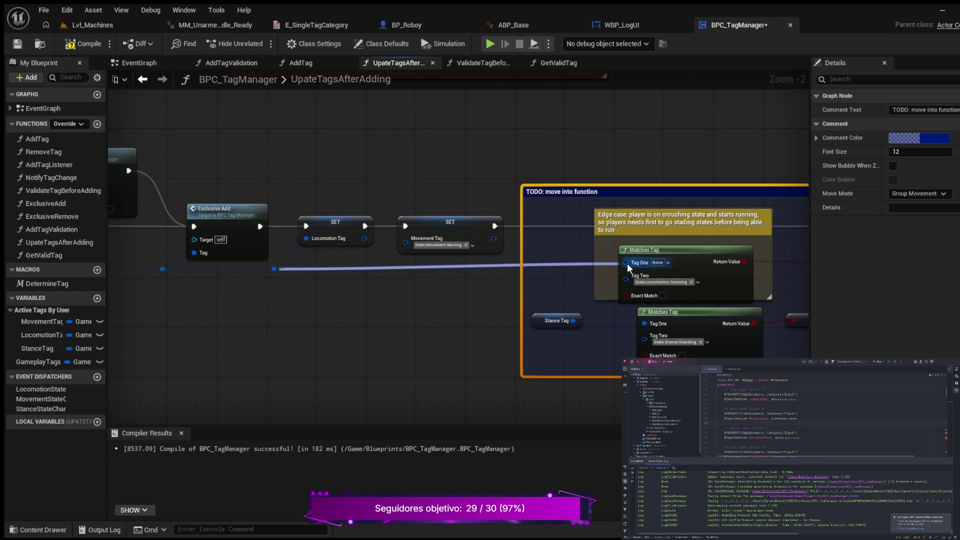
pyautogui.moveTo(440, 313)
pyautogui.mouseDown()
pyautogui.moveTo(369, 268)
pyautogui.moveTo(281, 270)
pyautogui.mouseUp()
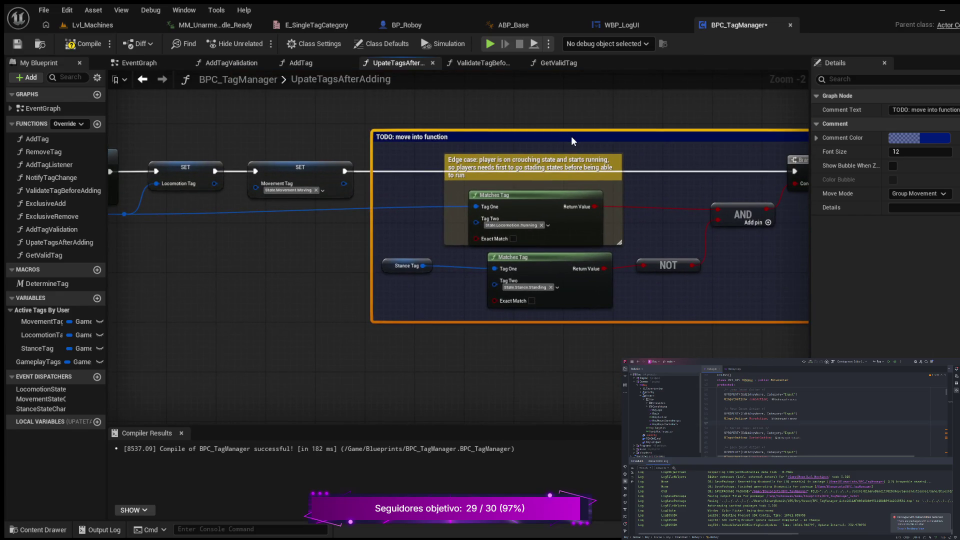
pyautogui.moveTo(571, 136); pyautogui.dragTo(571, 143)
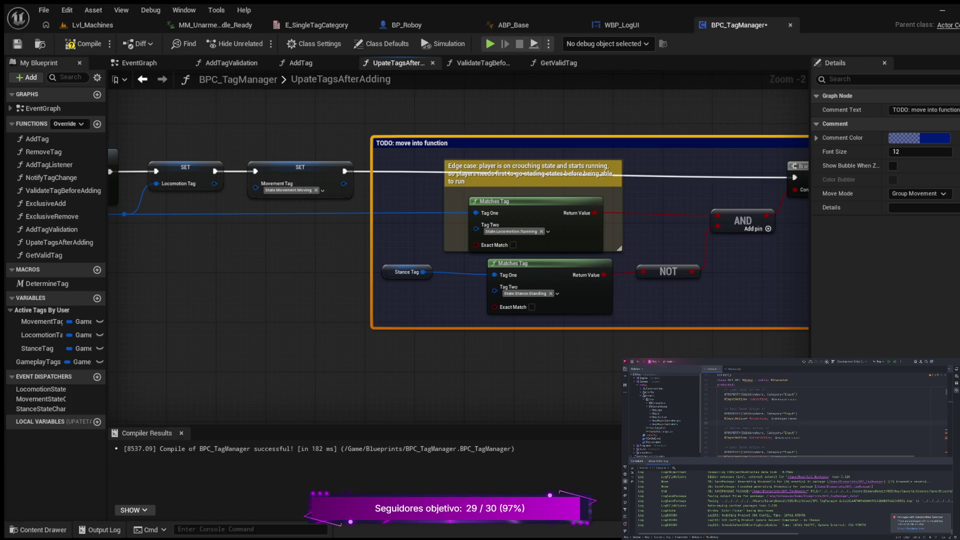
pyautogui.scroll(-3, 266, 260)
pyautogui.moveTo(270, 263)
pyautogui.mouseDown()
pyautogui.moveTo(366, 281)
pyautogui.moveTo(237, 316)
pyautogui.mouseUp()
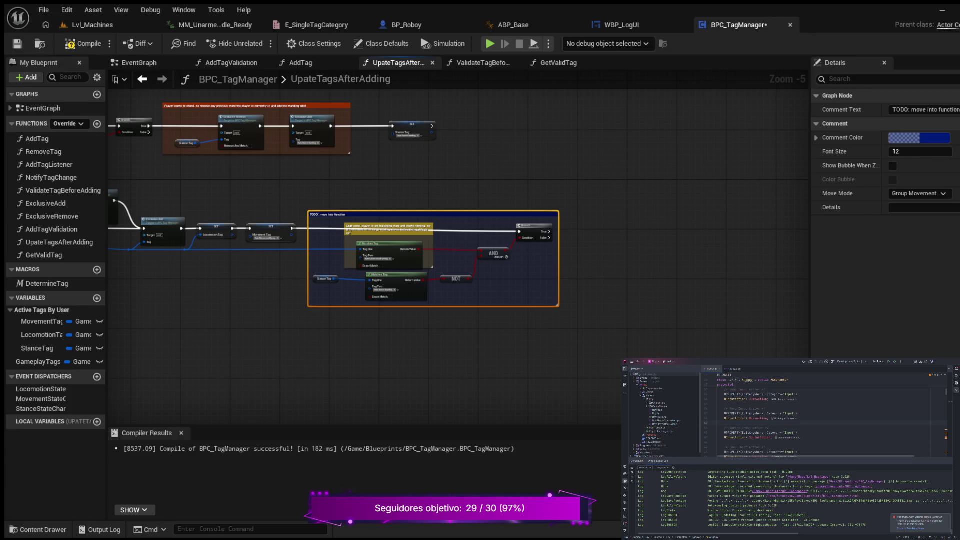
# Step: Select the 'Player wants to stand' group with its Stance Tag SET node and shift it right
pyautogui.moveTo(185, 177)
pyautogui.mouseDown()
pyautogui.moveTo(237, 200)
pyautogui.moveTo(386, 208)
pyautogui.moveTo(417, 207)
pyautogui.moveTo(447, 178)
pyautogui.moveTo(171, 191)
pyautogui.moveTo(242, 229)
pyautogui.moveTo(488, 244)
pyautogui.moveTo(582, 222)
pyautogui.moveTo(531, 197)
pyautogui.moveTo(198, 215)
pyautogui.mouseUp()
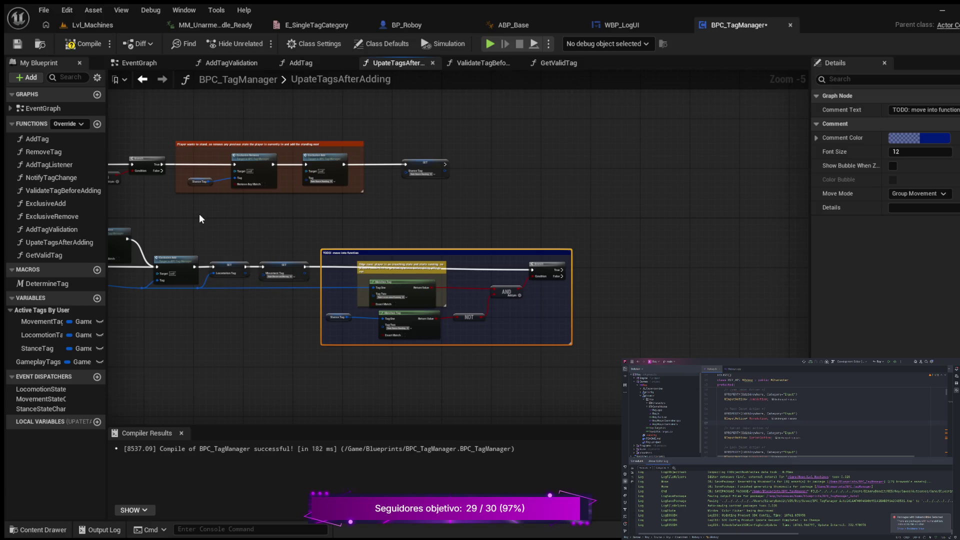
pyautogui.moveTo(195, 220); pyautogui.dragTo(342, 215)
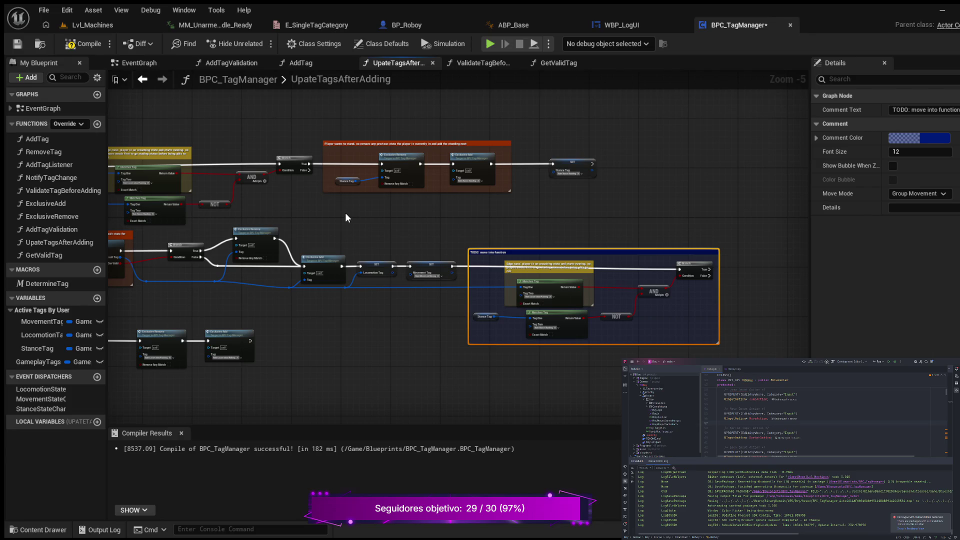
pyautogui.click(322, 119)
pyautogui.moveTo(343, 136)
pyautogui.mouseDown()
pyautogui.moveTo(539, 191)
pyautogui.moveTo(526, 224)
pyautogui.moveTo(613, 205)
pyautogui.mouseUp()
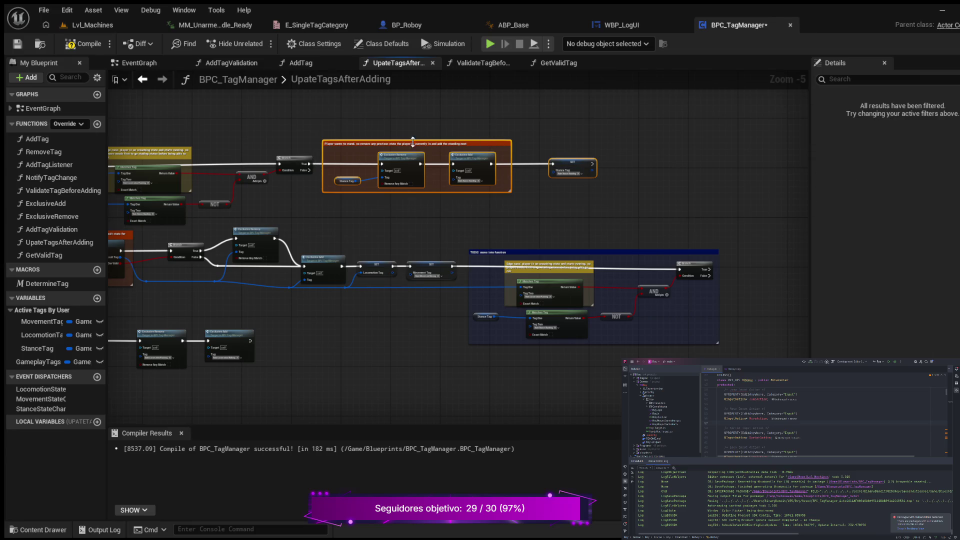
pyautogui.click(400, 156)
pyautogui.moveTo(321, 135)
pyautogui.mouseDown()
pyautogui.moveTo(589, 232)
pyautogui.moveTo(667, 218)
pyautogui.mouseUp()
pyautogui.moveTo(318, 114)
pyautogui.mouseDown()
pyautogui.moveTo(334, 130)
pyautogui.moveTo(515, 195)
pyautogui.moveTo(661, 232)
pyautogui.mouseUp()
pyautogui.moveTo(568, 173); pyautogui.dragTo(742, 160)
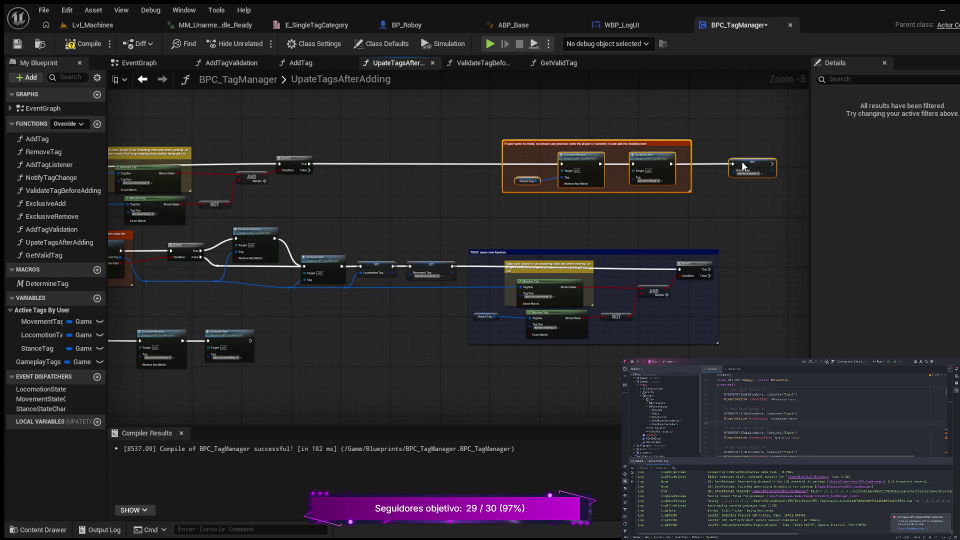
# Step: Position the stand group beyond the TODO Branch and wire Branch True into its Exclusive Remove
pyautogui.scroll(2, 461, 199)
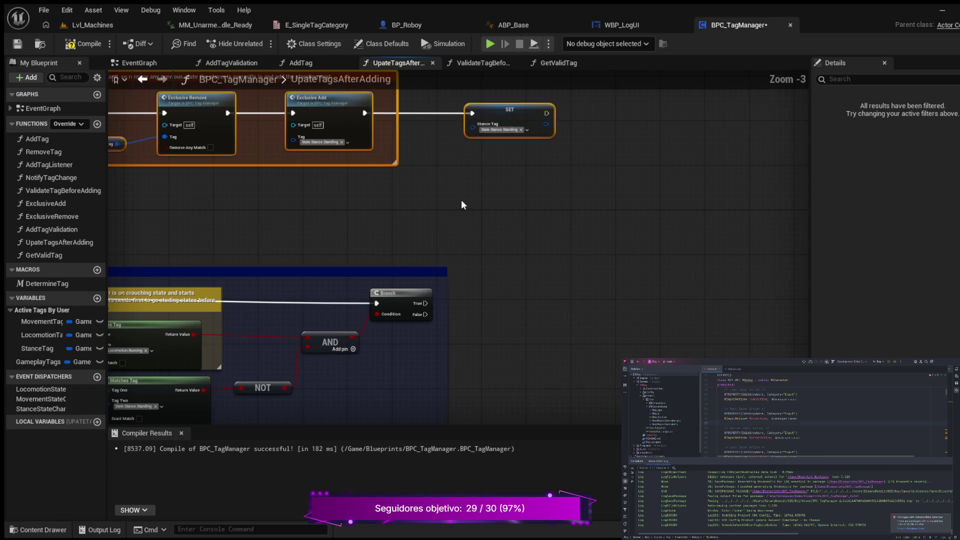
pyautogui.moveTo(481, 202); pyautogui.dragTo(608, 188)
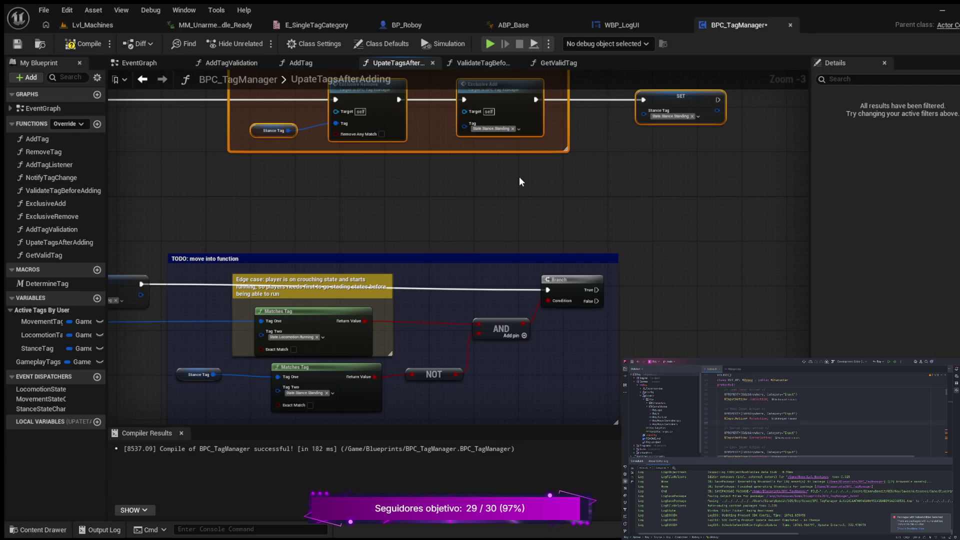
pyautogui.moveTo(519, 181)
pyautogui.mouseDown()
pyautogui.moveTo(524, 188)
pyautogui.moveTo(710, 155)
pyautogui.moveTo(733, 110)
pyautogui.moveTo(521, 124)
pyautogui.moveTo(516, 250)
pyautogui.moveTo(527, 259)
pyautogui.moveTo(503, 262)
pyautogui.mouseUp()
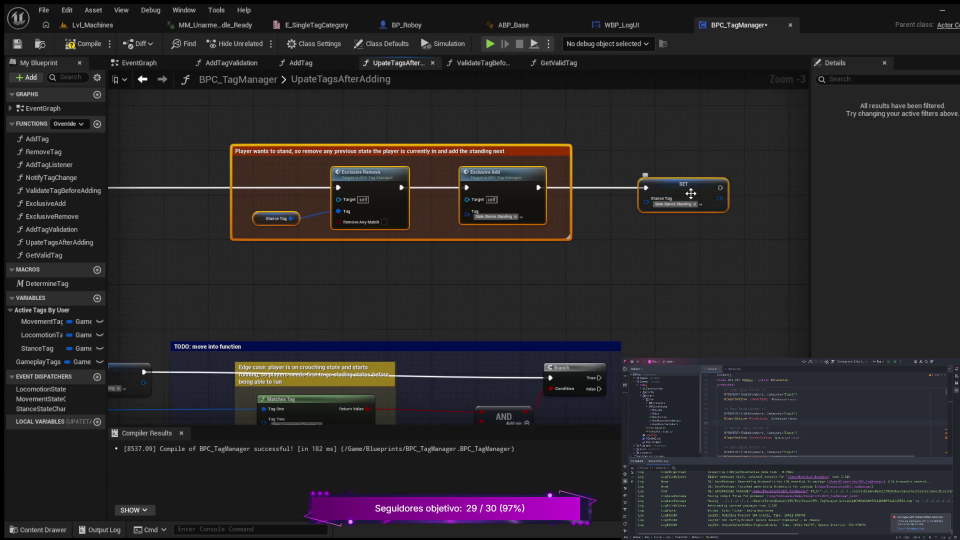
pyautogui.moveTo(692, 256)
pyautogui.mouseDown()
pyautogui.moveTo(593, 244)
pyautogui.moveTo(518, 250)
pyautogui.mouseUp()
pyautogui.moveTo(528, 172)
pyautogui.mouseDown()
pyautogui.moveTo(698, 161)
pyautogui.moveTo(839, 176)
pyautogui.mouseUp()
pyautogui.scroll(-2, 630, 215)
pyautogui.moveTo(555, 214)
pyautogui.mouseDown()
pyautogui.moveTo(610, 214)
pyautogui.moveTo(376, 246)
pyautogui.mouseUp()
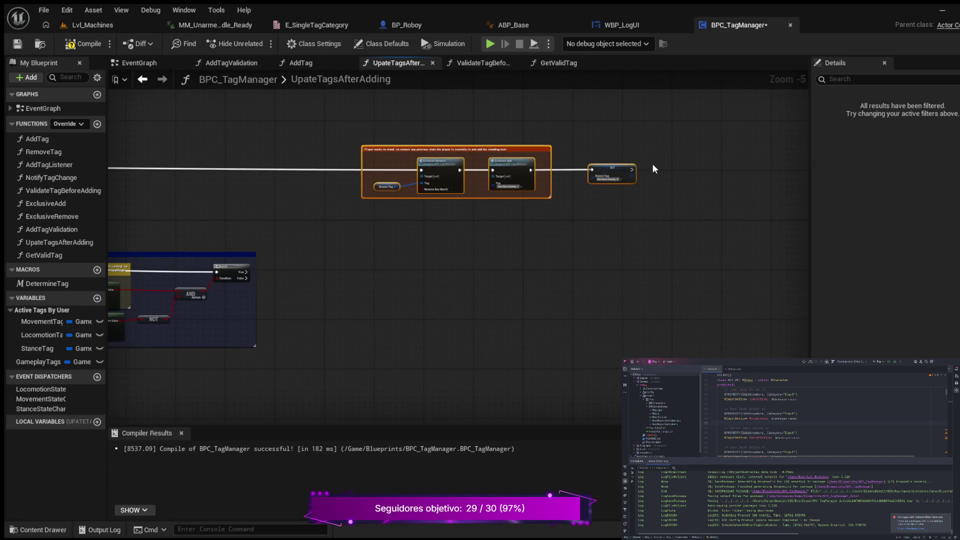
pyautogui.moveTo(619, 166); pyautogui.dragTo(578, 168)
pyautogui.moveTo(405, 249); pyautogui.dragTo(548, 233)
pyautogui.scroll(2, 547, 233)
pyautogui.moveTo(479, 230); pyautogui.dragTo(489, 278)
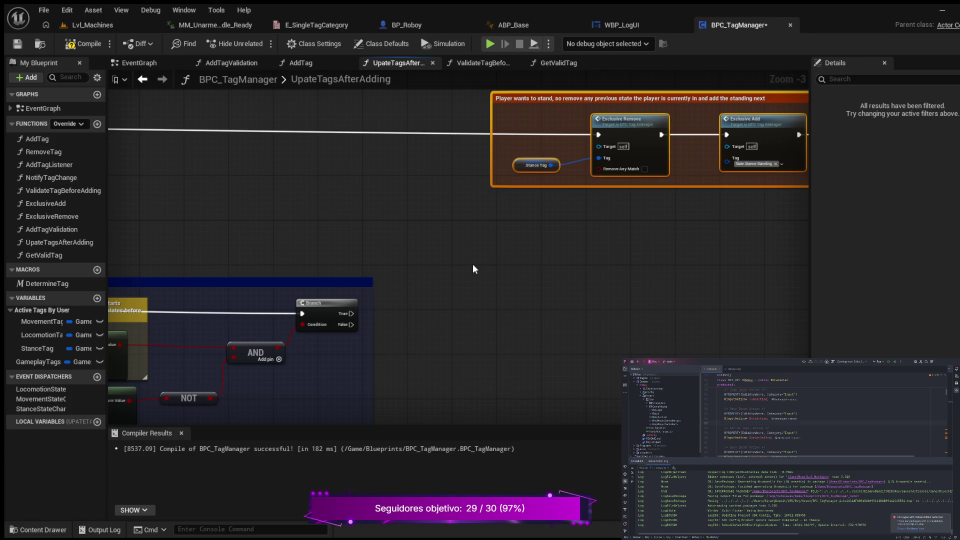
pyautogui.moveTo(352, 313)
pyautogui.mouseDown()
pyautogui.moveTo(469, 140)
pyautogui.moveTo(428, 148)
pyautogui.moveTo(601, 134)
pyautogui.mouseUp()
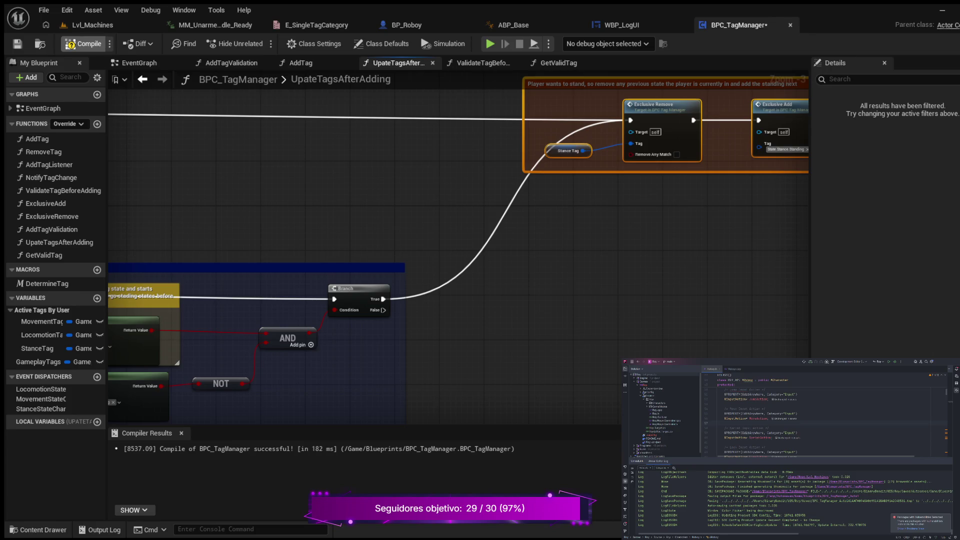
# Step: Compile BPC_TagManager with the TODO Branch wired into the stand group, then start simulating to test it
pyautogui.click(83, 44)
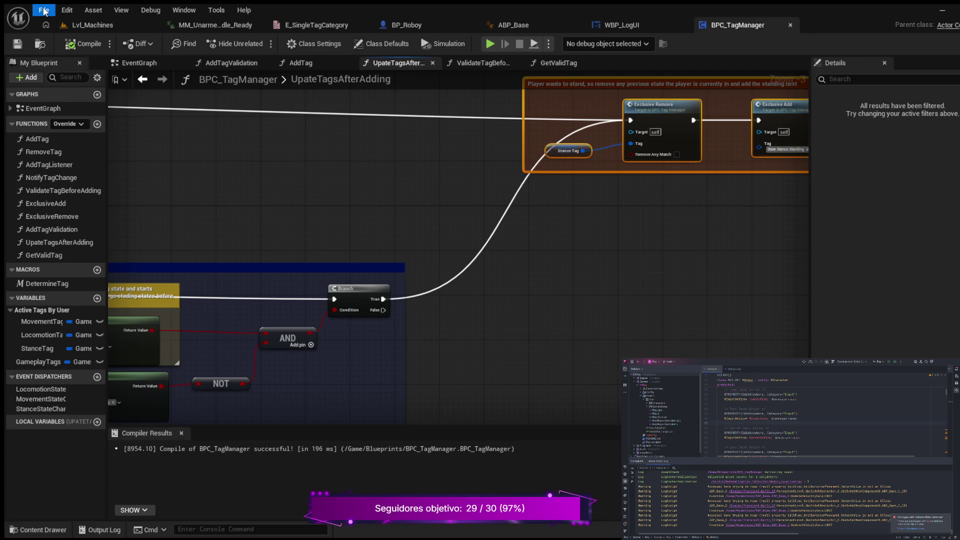
pyautogui.scroll(-3, 278, 152)
pyautogui.moveTo(278, 152); pyautogui.dragTo(544, 204)
pyautogui.click(491, 44)
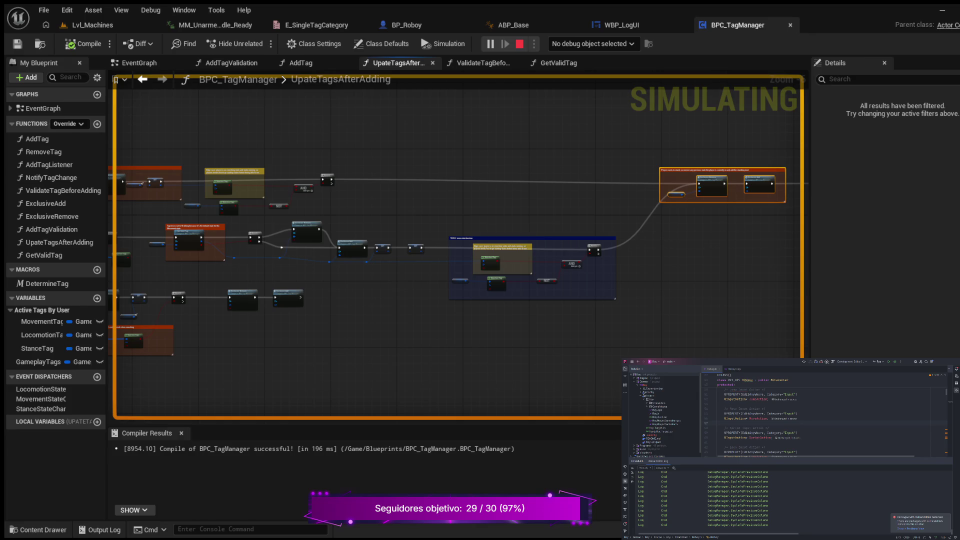
pyautogui.press('Escape')
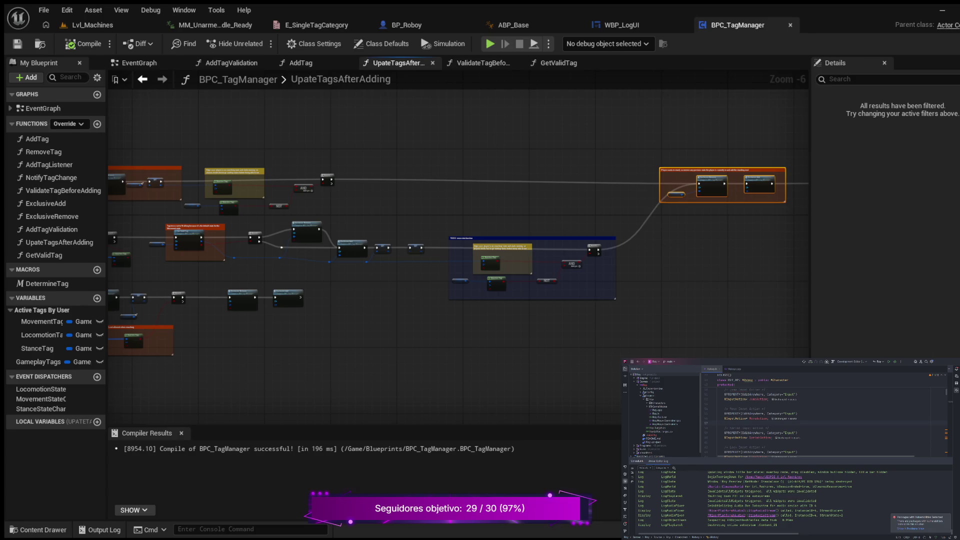
pyautogui.scroll(-3, 365, 325)
pyautogui.moveTo(340, 317)
pyautogui.mouseDown()
pyautogui.moveTo(364, 325)
pyautogui.moveTo(426, 304)
pyautogui.mouseUp()
pyautogui.scroll(3, 427, 304)
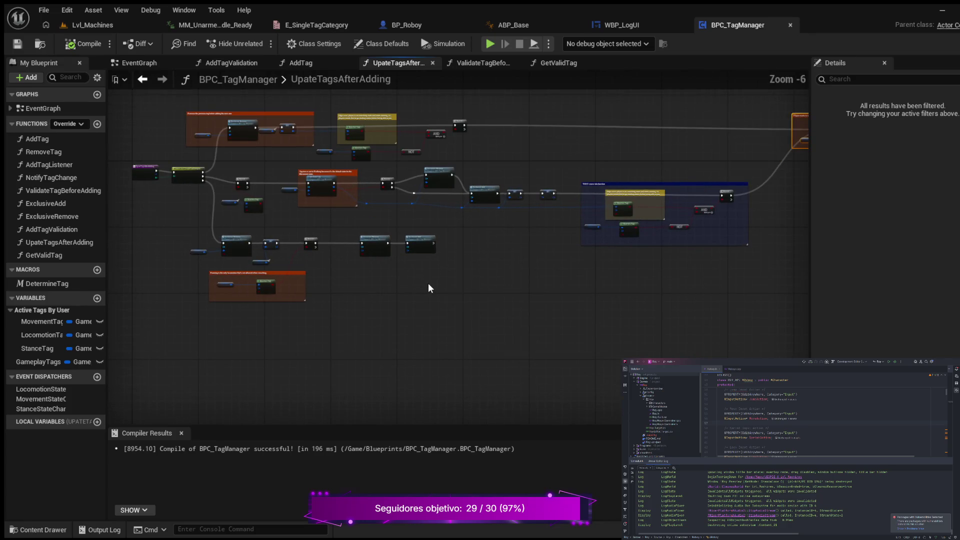
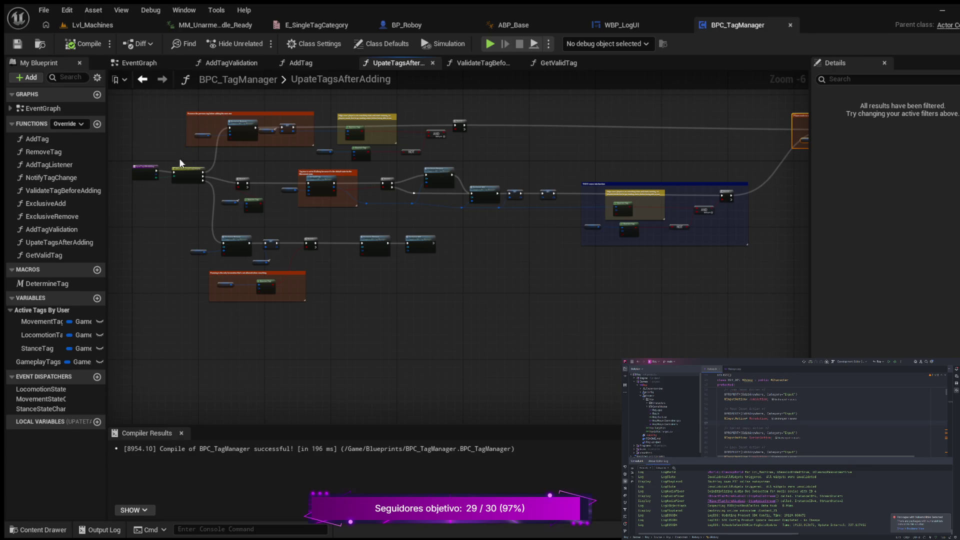
# Step: Open the RemoveTag function graph, shift its entry node left, and paste in a Has Tag node
pyautogui.doubleClick(44, 152)
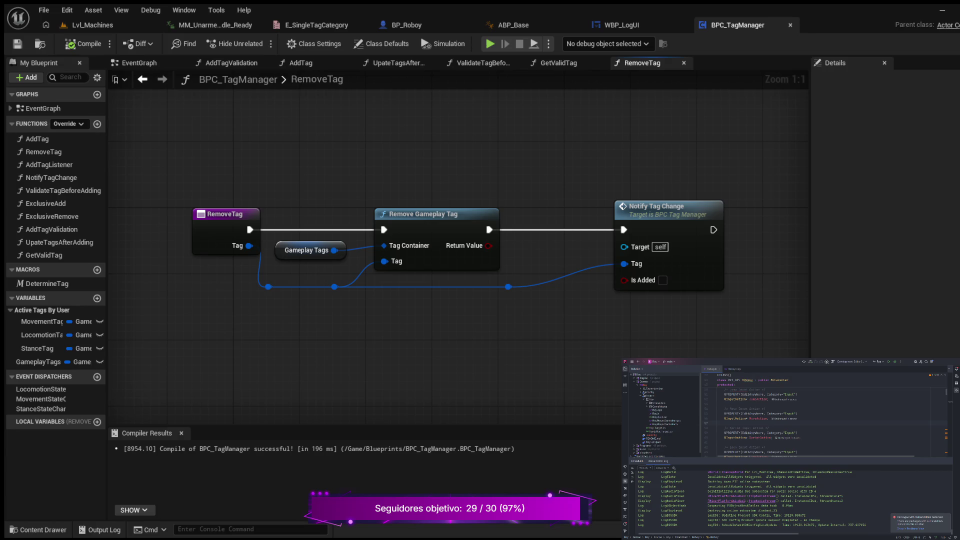
pyautogui.click(225, 214)
pyautogui.moveTo(270, 293)
pyautogui.mouseDown()
pyautogui.moveTo(185, 293)
pyautogui.moveTo(319, 292)
pyautogui.mouseUp()
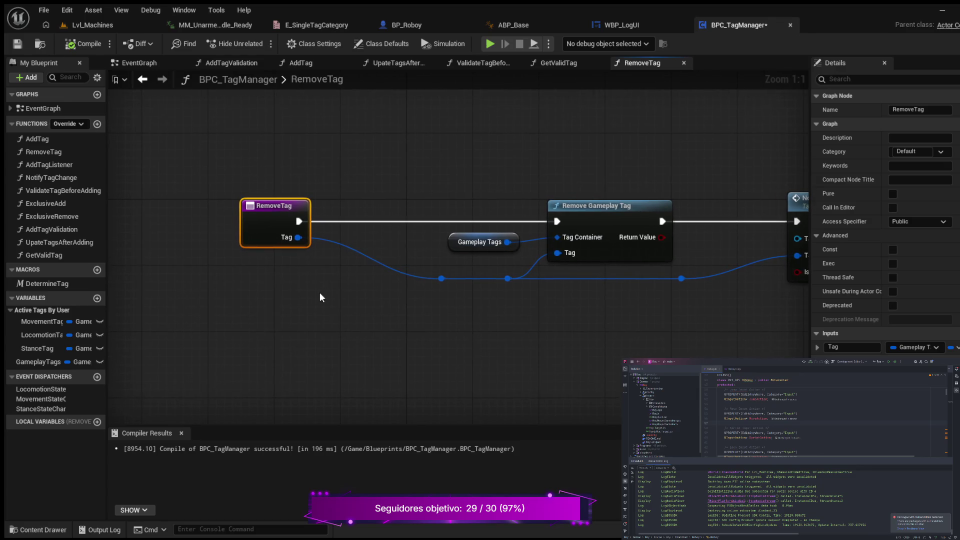
pyautogui.moveTo(280, 205); pyautogui.dragTo(213, 205)
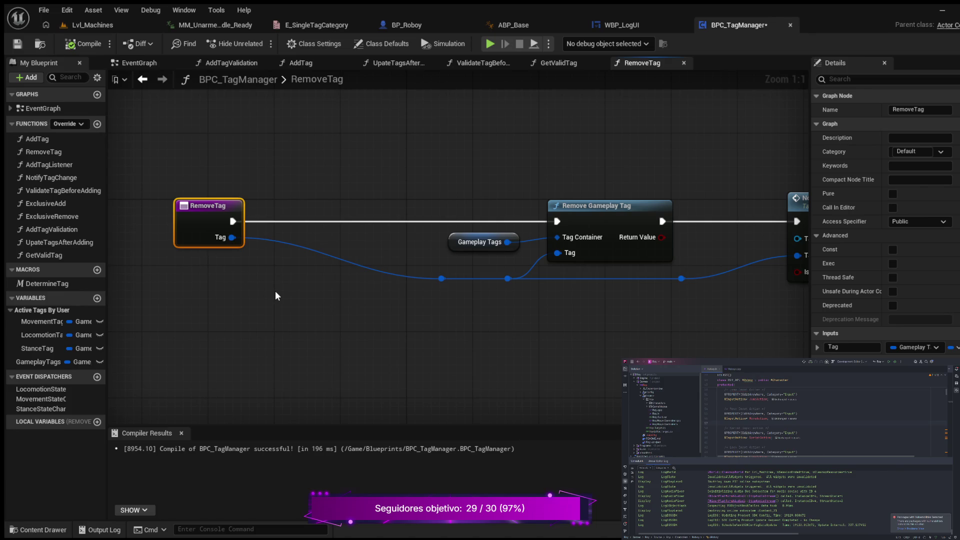
pyautogui.hotkey('ctrl', 'v')
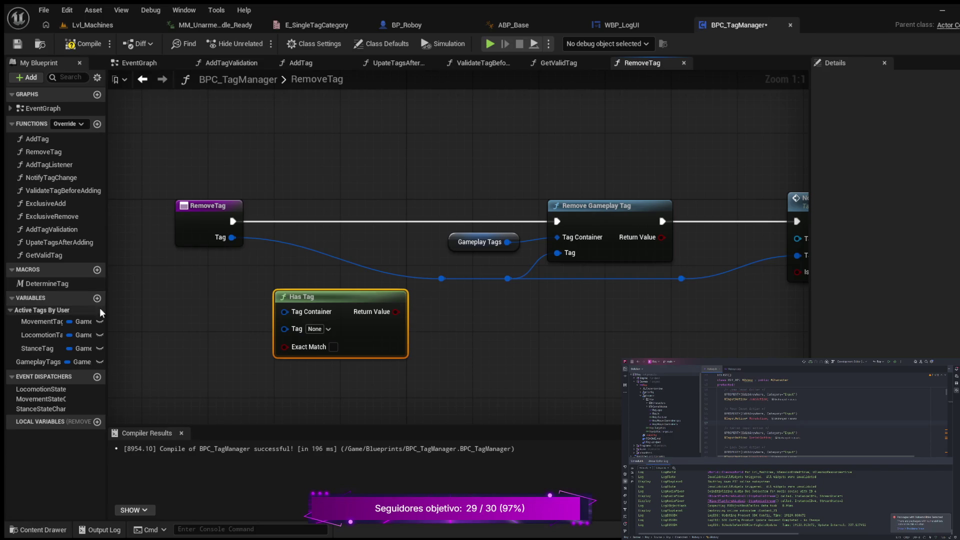
pyautogui.moveTo(199, 298); pyautogui.dragTo(73, 286)
# Step: Delete the Gameplay Tags, Remove Gameplay Tag, Notify Tag Change, reroute and Has Tag nodes
pyautogui.scroll(-1, 382, 299)
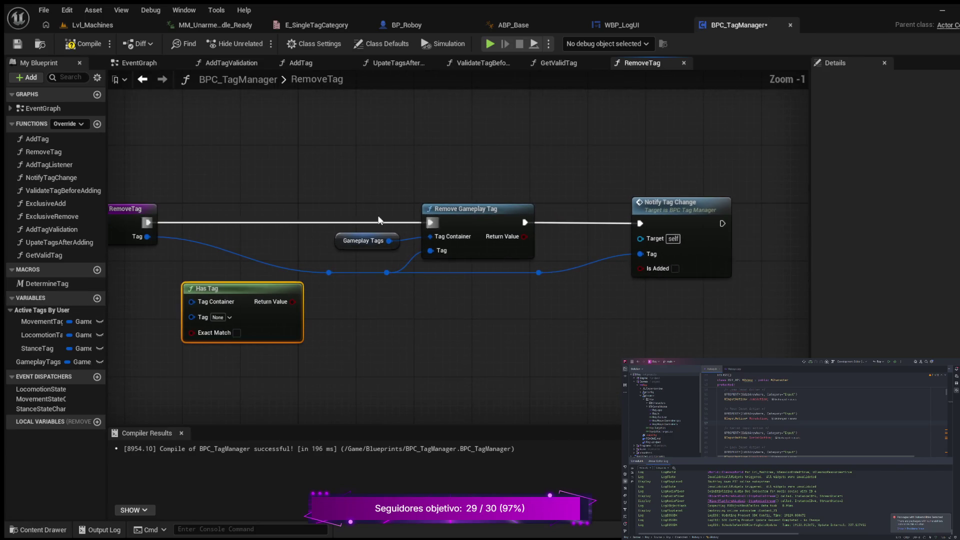
pyautogui.moveTo(383, 160); pyautogui.dragTo(746, 271)
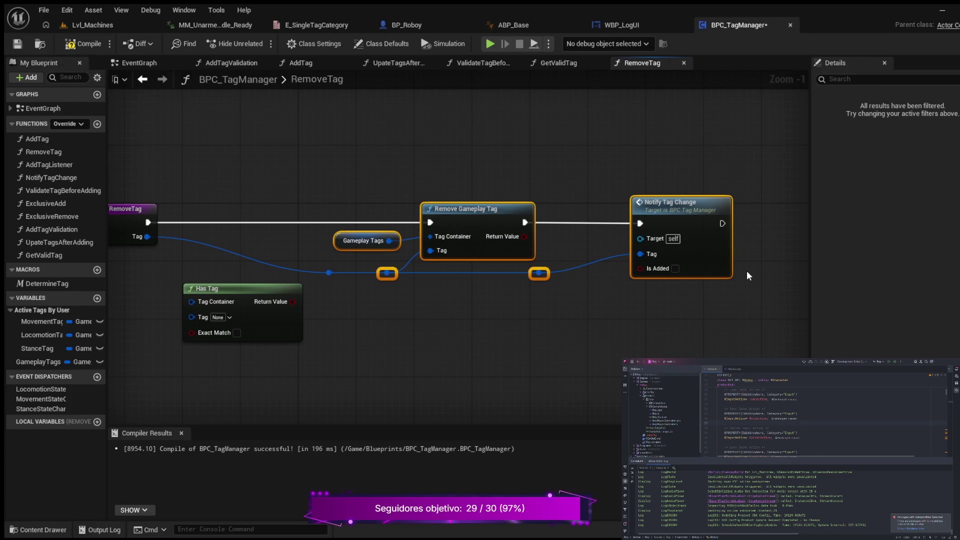
pyautogui.press('Delete')
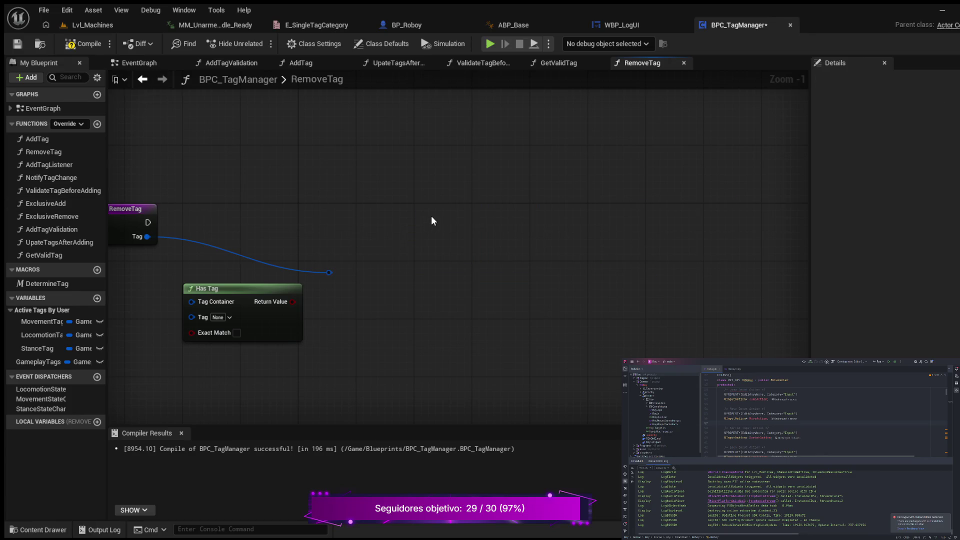
pyautogui.moveTo(335, 258); pyautogui.dragTo(350, 283)
pyautogui.press('Delete')
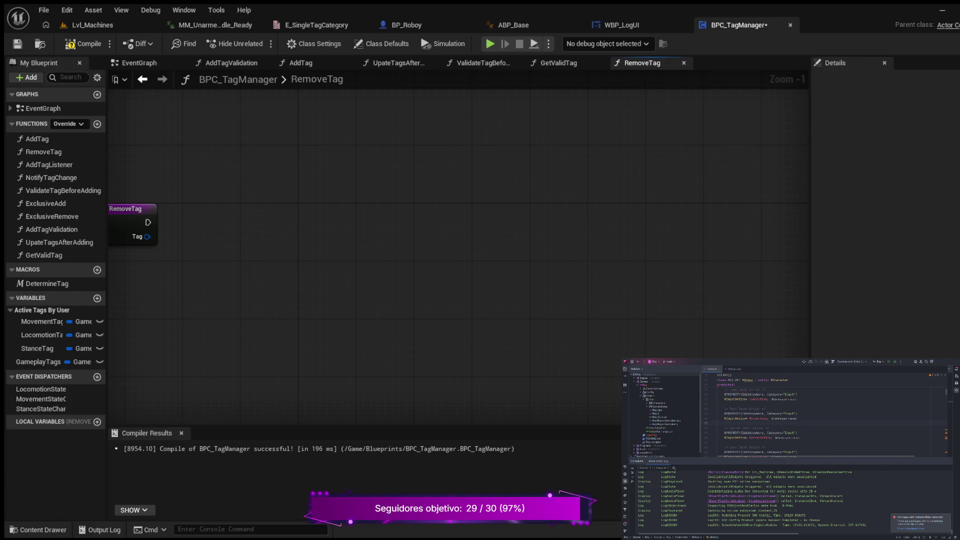
pyautogui.moveTo(254, 255); pyautogui.dragTo(338, 332)
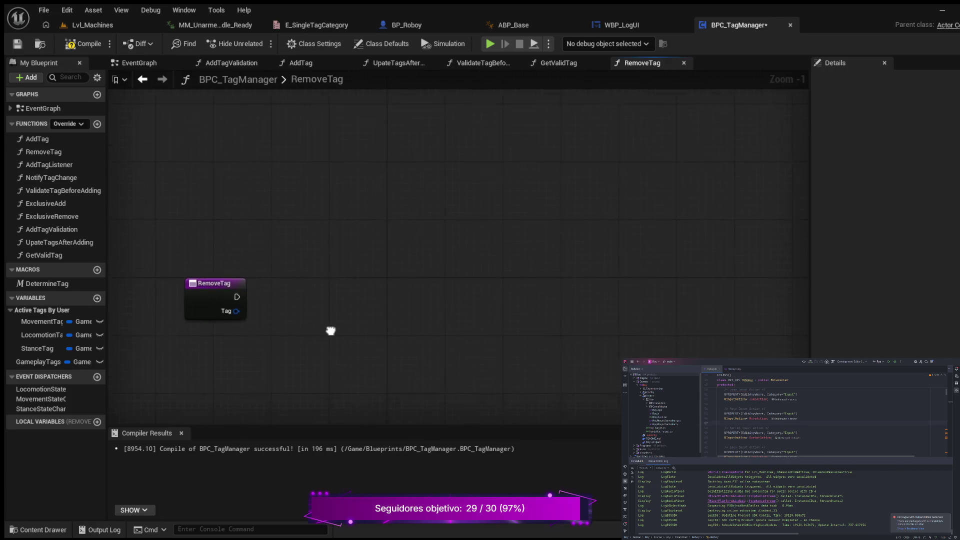
# Step: Place a Branch node after RemoveTag and wire the entry's execution output into it
pyautogui.click(322, 288)
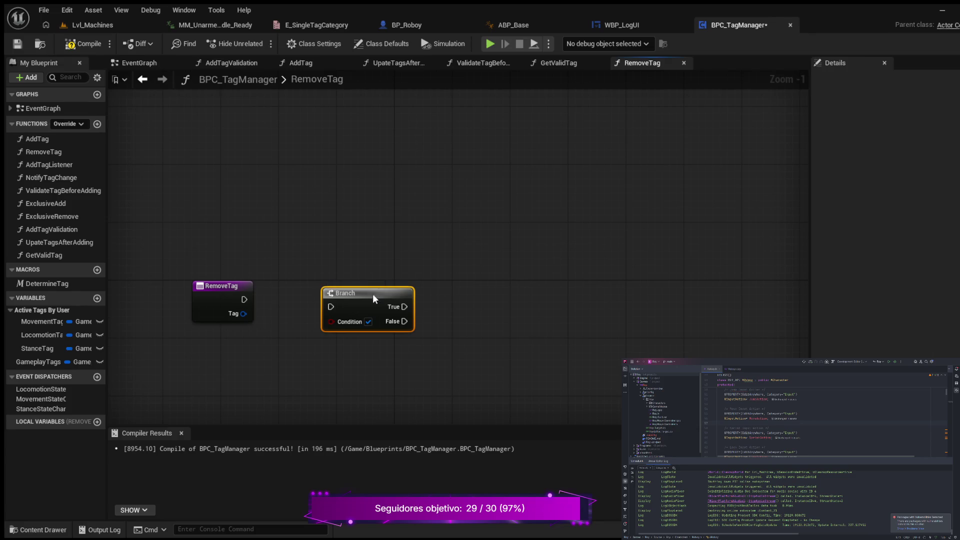
pyautogui.moveTo(373, 293); pyautogui.dragTo(373, 290)
pyautogui.moveTo(243, 300); pyautogui.dragTo(330, 299)
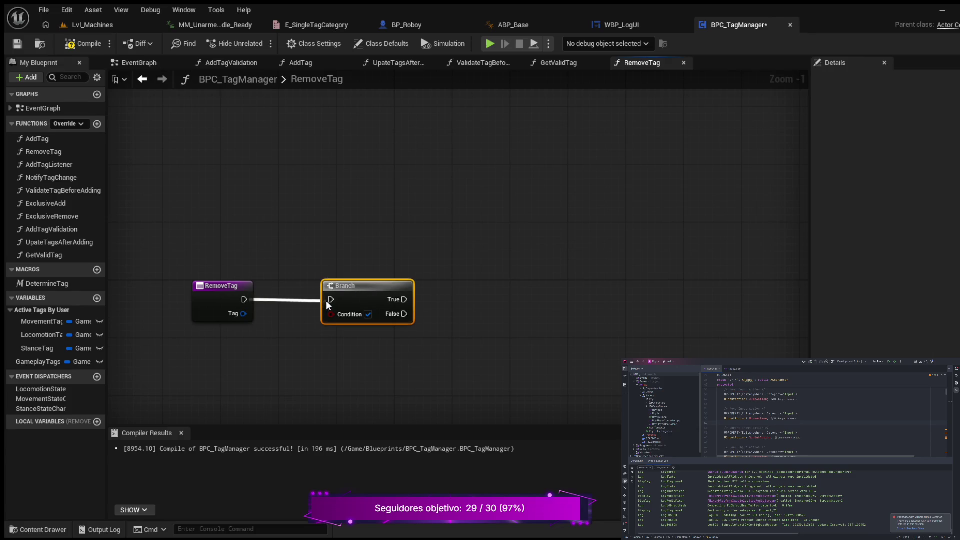
pyautogui.moveTo(289, 355); pyautogui.dragTo(327, 319)
# Step: Add Has Tag feeding its Return Value into the Branch Condition, plus an Exclusive Remove node
pyautogui.hotkey('ctrl', 'v')
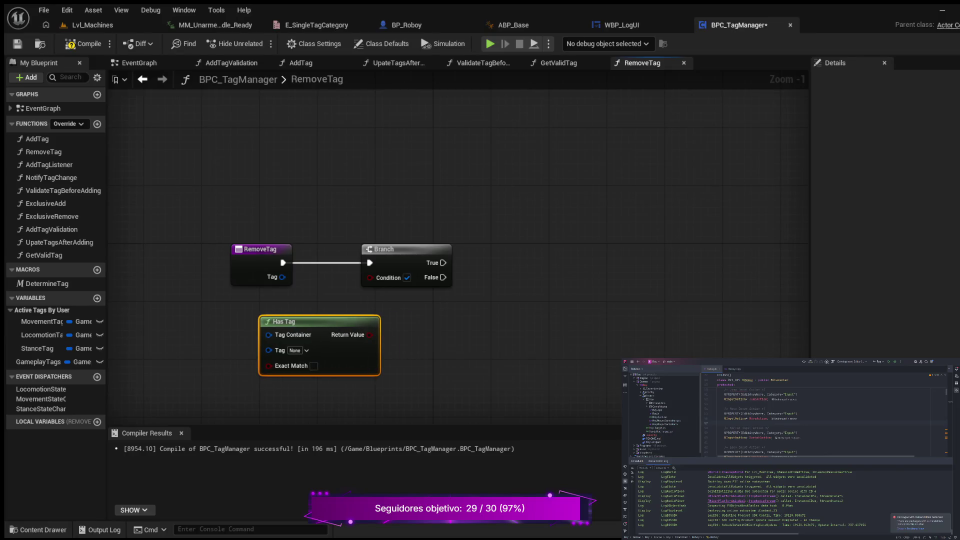
pyautogui.moveTo(370, 334); pyautogui.dragTo(370, 278)
pyautogui.moveTo(454, 315); pyautogui.dragTo(370, 324)
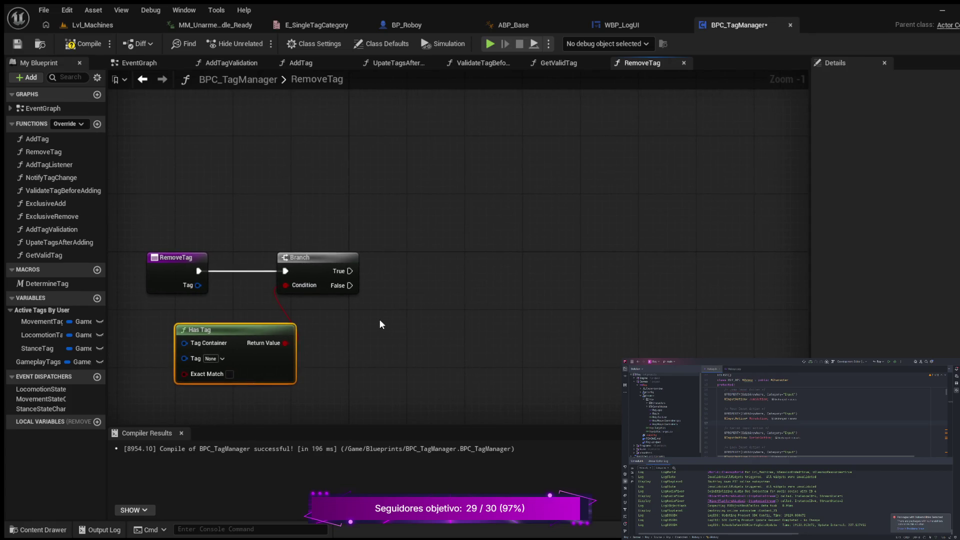
pyautogui.moveTo(477, 244); pyautogui.dragTo(469, 242)
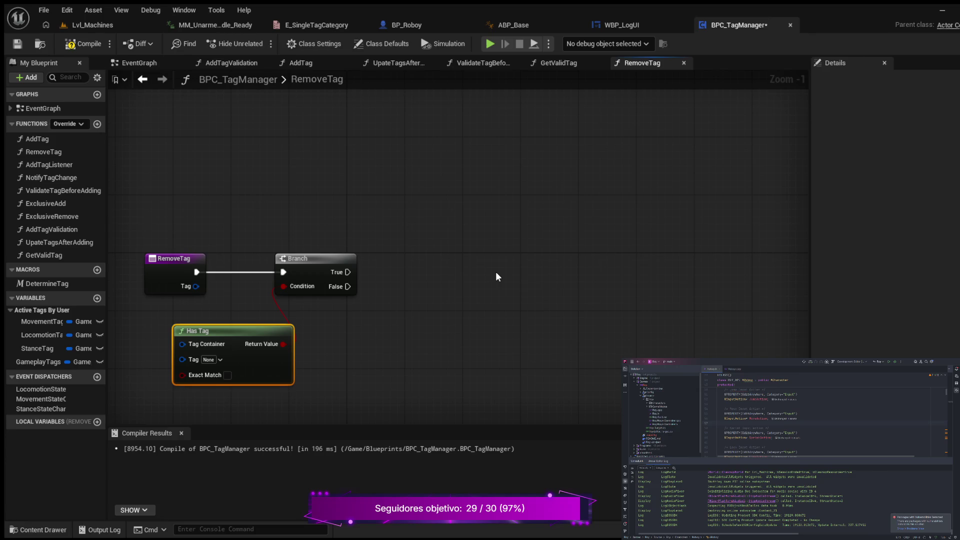
pyautogui.hotkey('ctrl', 'v')
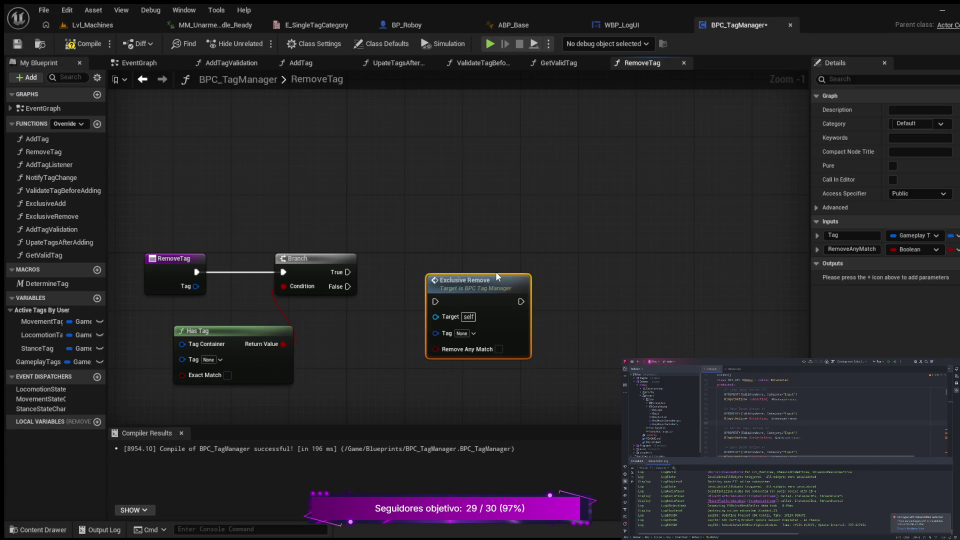
pyautogui.moveTo(336, 369); pyautogui.dragTo(395, 341)
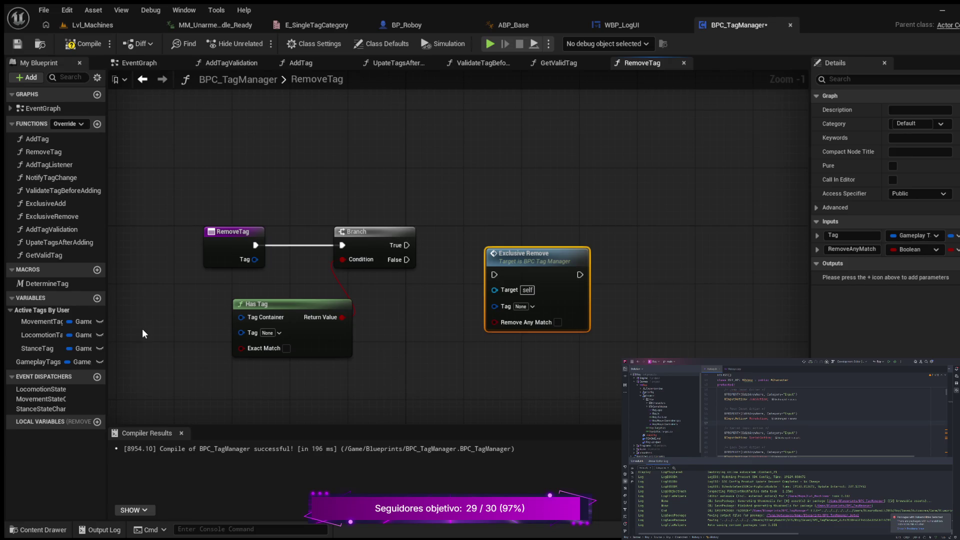
# Step: Add a Gameplay Tags getter and wire it into Has Tag's Tag Container
pyautogui.moveTo(203, 342); pyautogui.dragTo(257, 331)
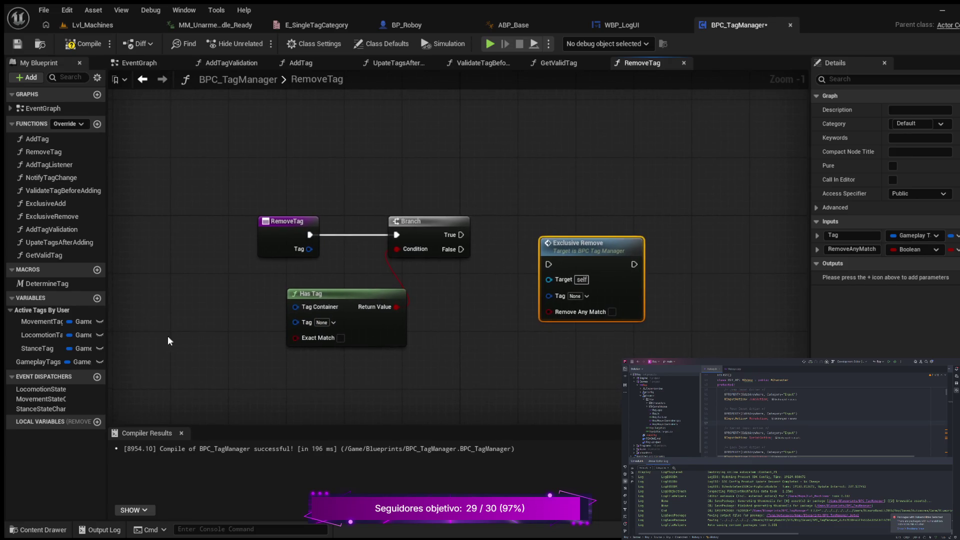
pyautogui.click(27, 361)
pyautogui.moveTo(164, 295); pyautogui.dragTo(188, 304)
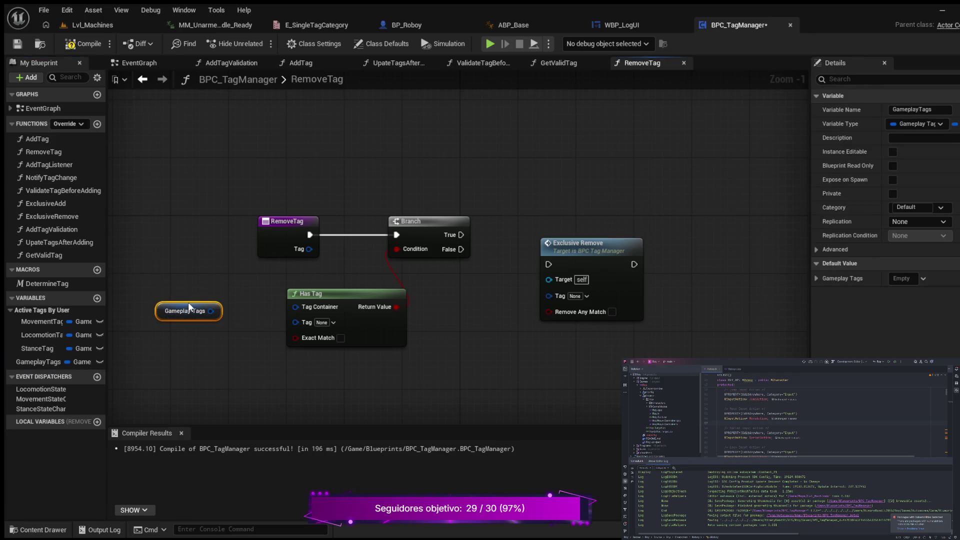
pyautogui.moveTo(216, 312); pyautogui.dragTo(293, 308)
# Step: Nudge the Branch and Gameplay Tags getter into alignment and recentre on Has Tag and Branch
pyautogui.moveTo(478, 344); pyautogui.dragTo(430, 355)
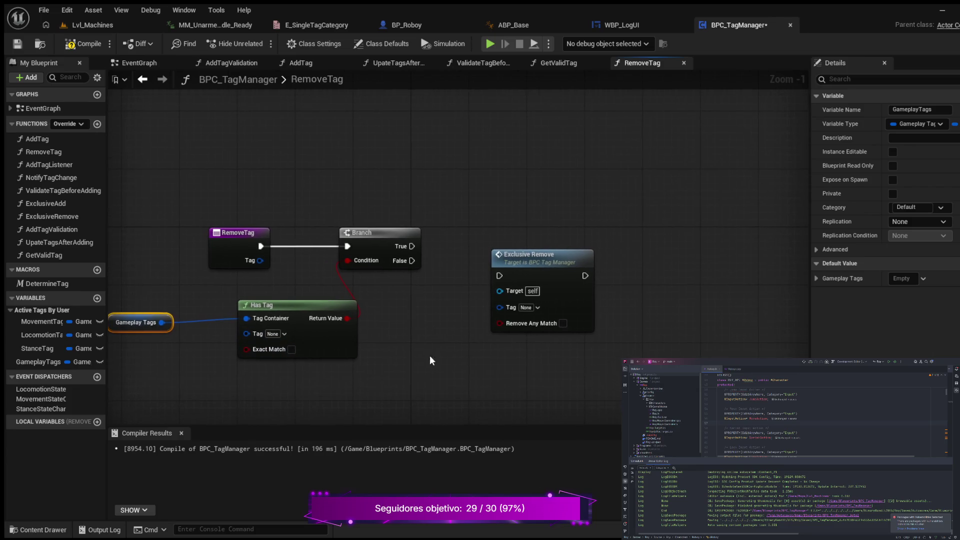
pyautogui.moveTo(391, 242); pyautogui.dragTo(399, 238)
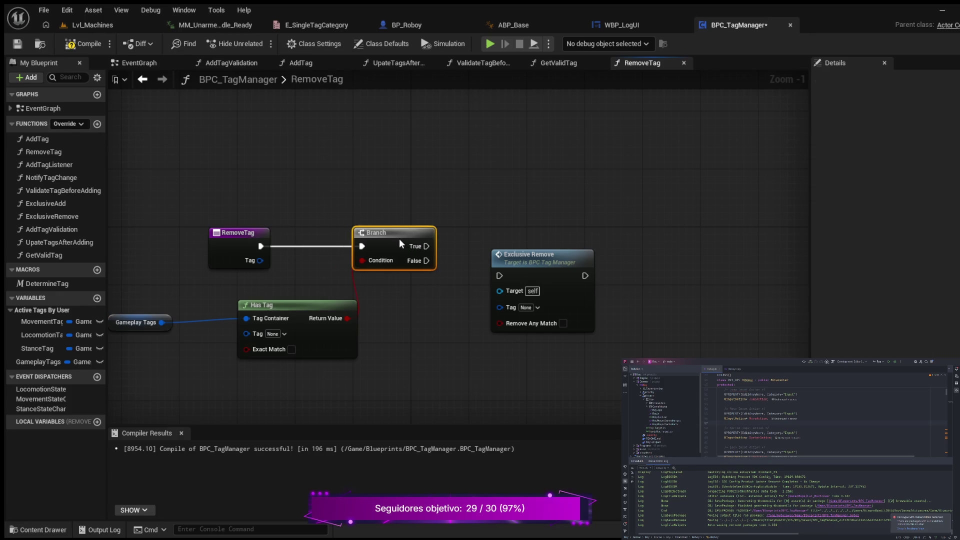
pyautogui.moveTo(172, 350); pyautogui.dragTo(268, 356)
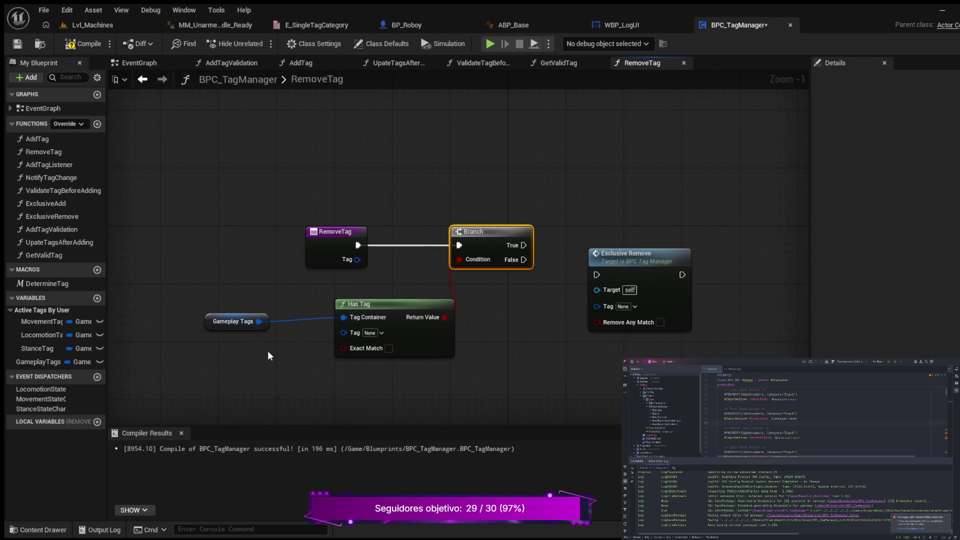
pyautogui.moveTo(216, 313); pyautogui.dragTo(231, 312)
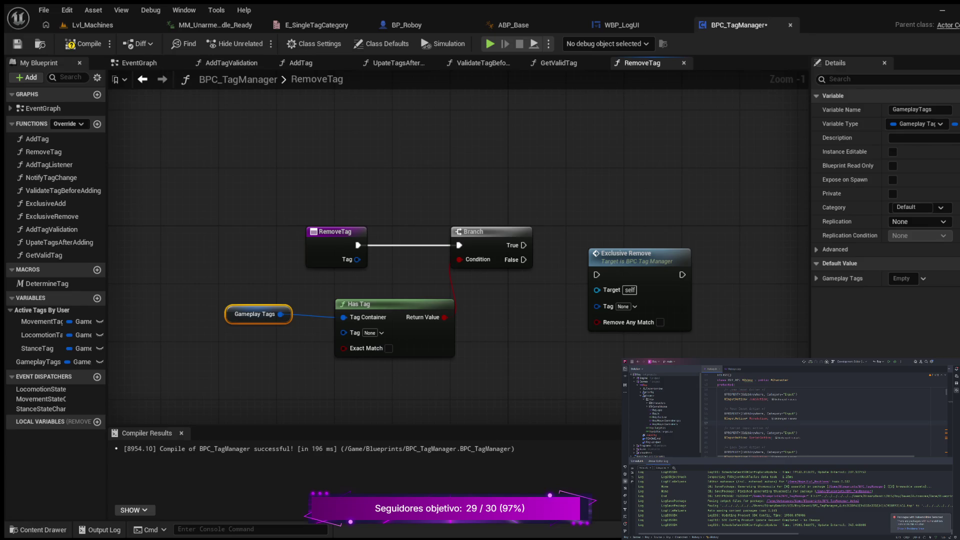
pyautogui.moveTo(244, 239)
pyautogui.mouseDown()
pyautogui.moveTo(285, 216)
pyautogui.moveTo(224, 216)
pyautogui.mouseUp()
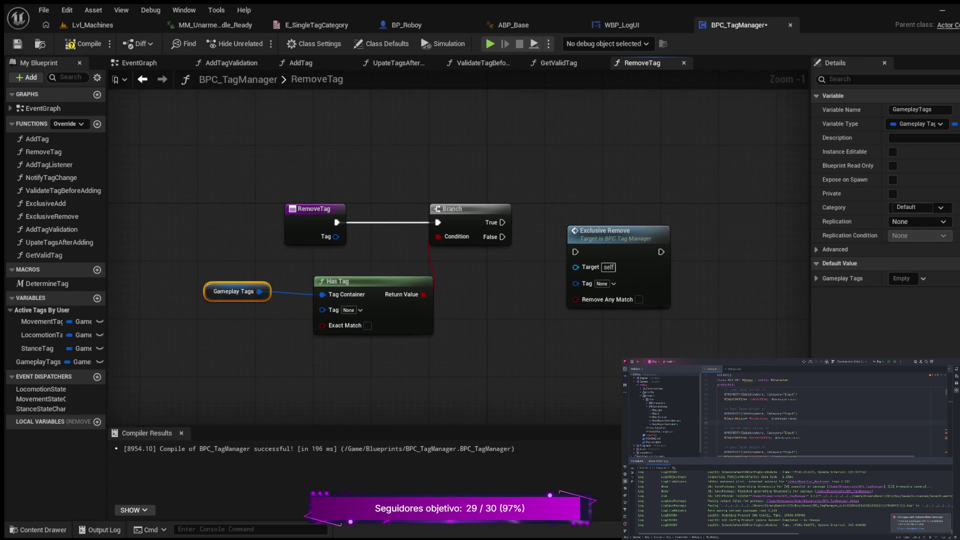
pyautogui.moveTo(533, 176); pyautogui.dragTo(420, 186)
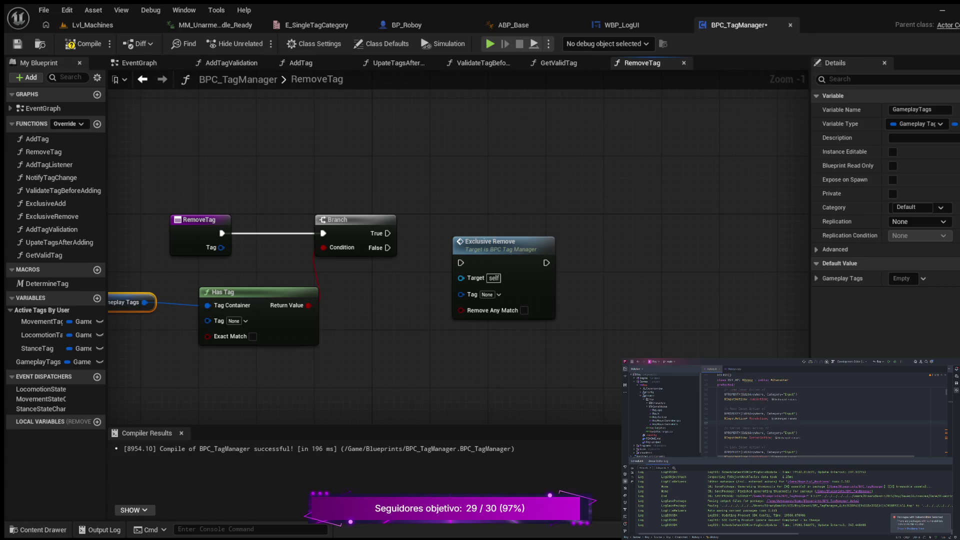
pyautogui.moveTo(159, 363); pyautogui.dragTo(231, 367)
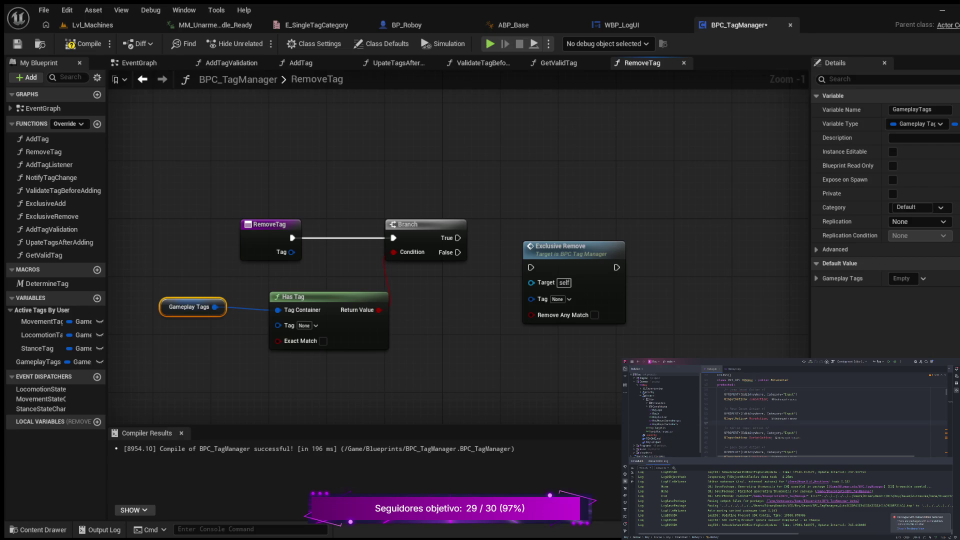
# Step: Add a Tag getter feeding Has Tag's Tag input, placed beside Gameplay Tags
pyautogui.hotkey('ctrl', 'v')
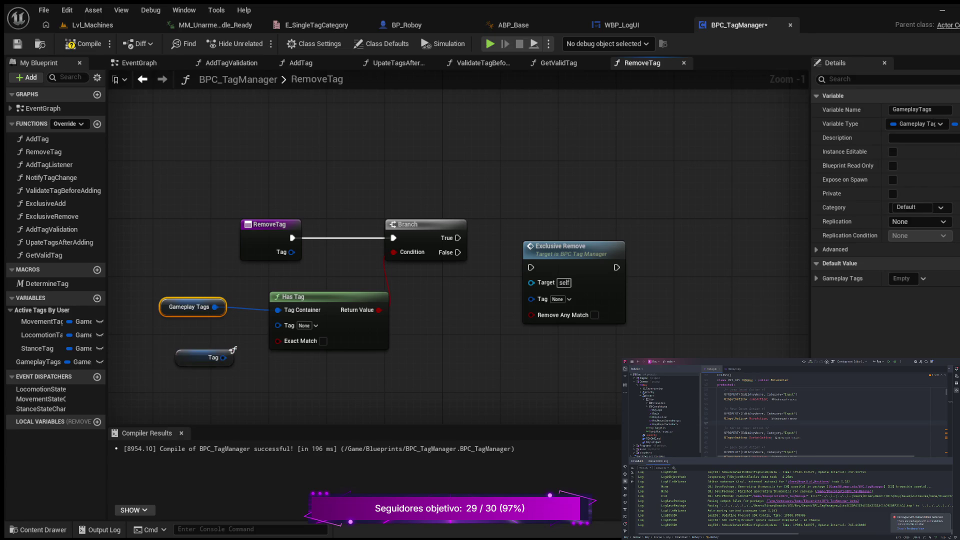
pyautogui.moveTo(223, 357); pyautogui.dragTo(278, 324)
pyautogui.moveTo(232, 350); pyautogui.dragTo(219, 335)
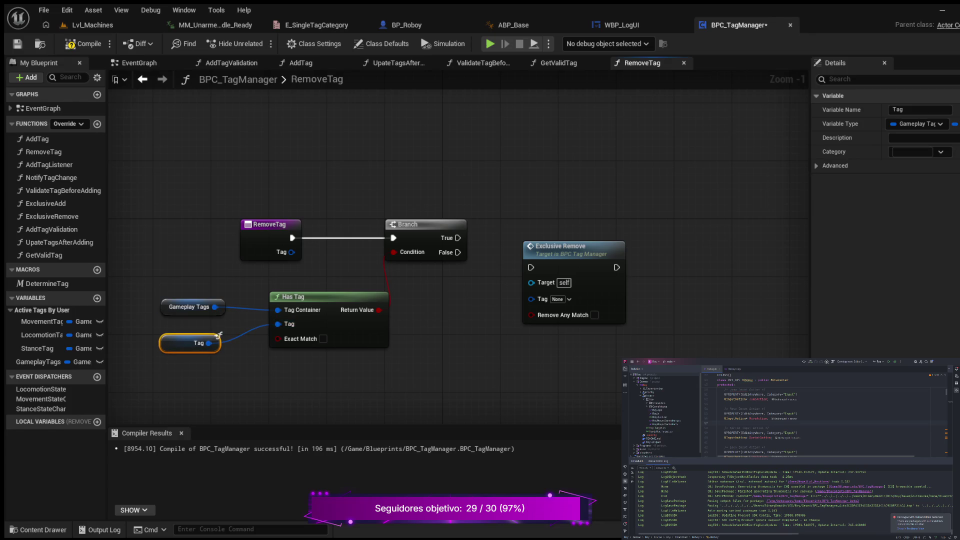
# Step: Connect Branch's True output to Exclusive Remove, align it with the Branch, and compile and save
pyautogui.moveTo(531, 246); pyautogui.dragTo(531, 224)
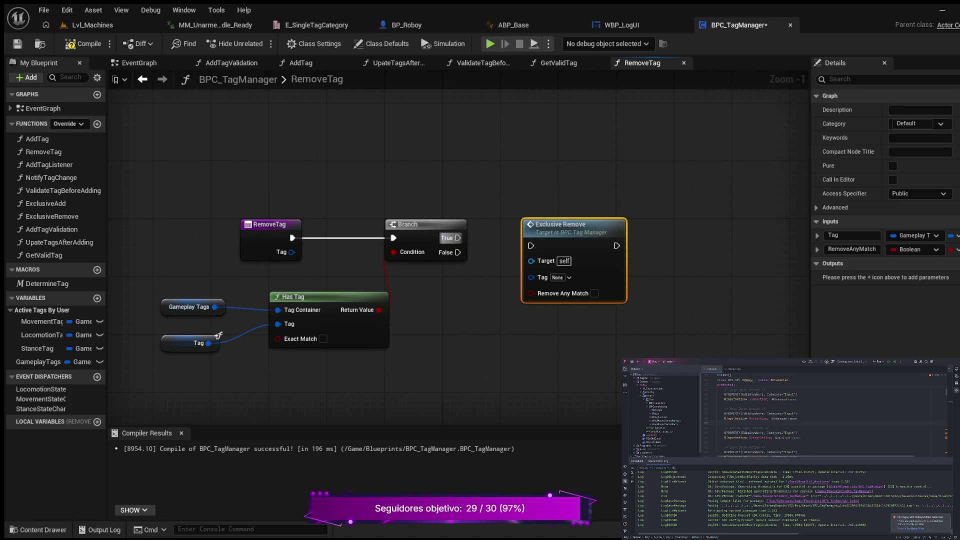
pyautogui.moveTo(458, 238); pyautogui.dragTo(531, 246)
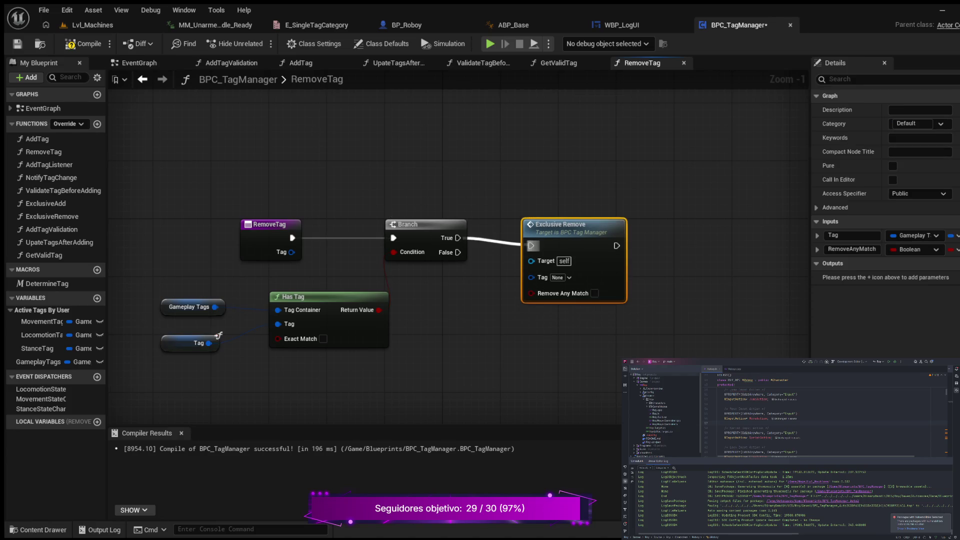
pyautogui.click(84, 43)
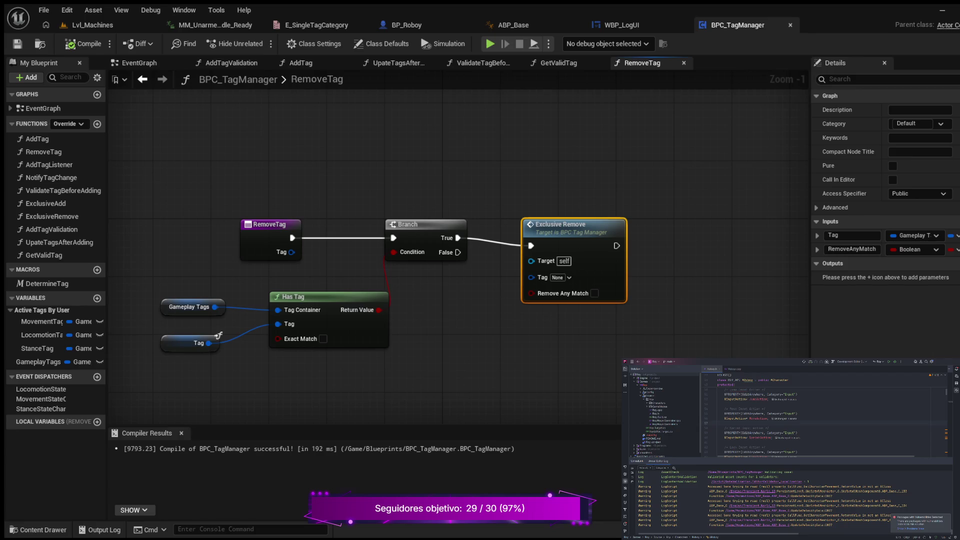
pyautogui.moveTo(482, 355)
pyautogui.mouseDown()
pyautogui.moveTo(396, 357)
pyautogui.moveTo(458, 362)
pyautogui.mouseUp()
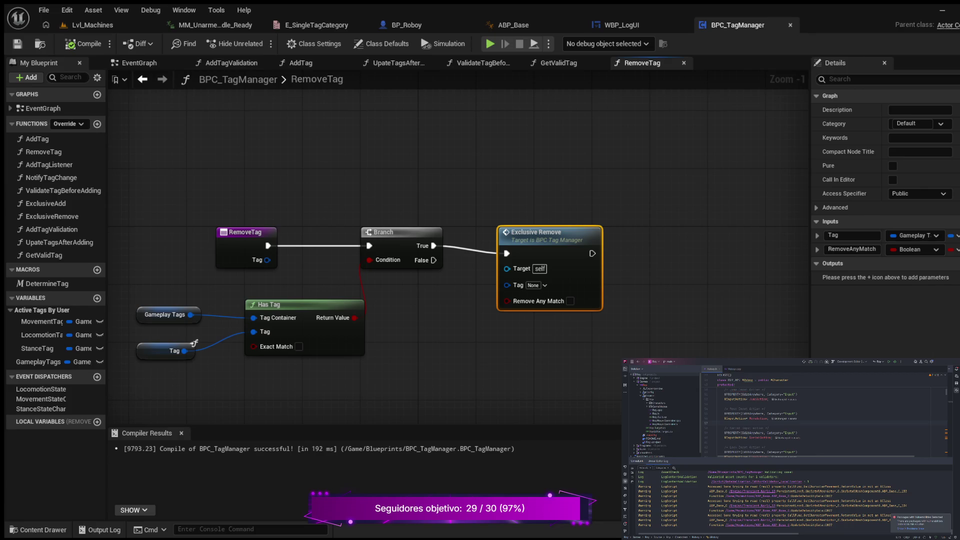
pyautogui.press('q')
pyautogui.moveTo(667, 264); pyautogui.dragTo(552, 266)
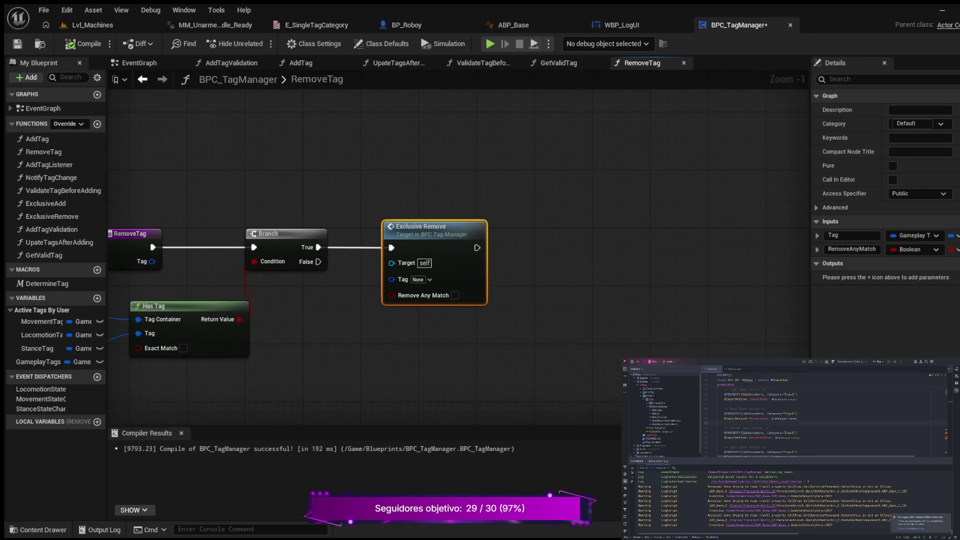
# Step: Add a Determine Tag macro after Exclusive Remove and wire the Tag getter into its Tag input
pyautogui.moveTo(476, 247)
pyautogui.mouseDown()
pyautogui.moveTo(578, 260)
pyautogui.moveTo(593, 252)
pyautogui.moveTo(578, 233)
pyautogui.mouseUp()
pyautogui.moveTo(402, 291); pyautogui.dragTo(545, 218)
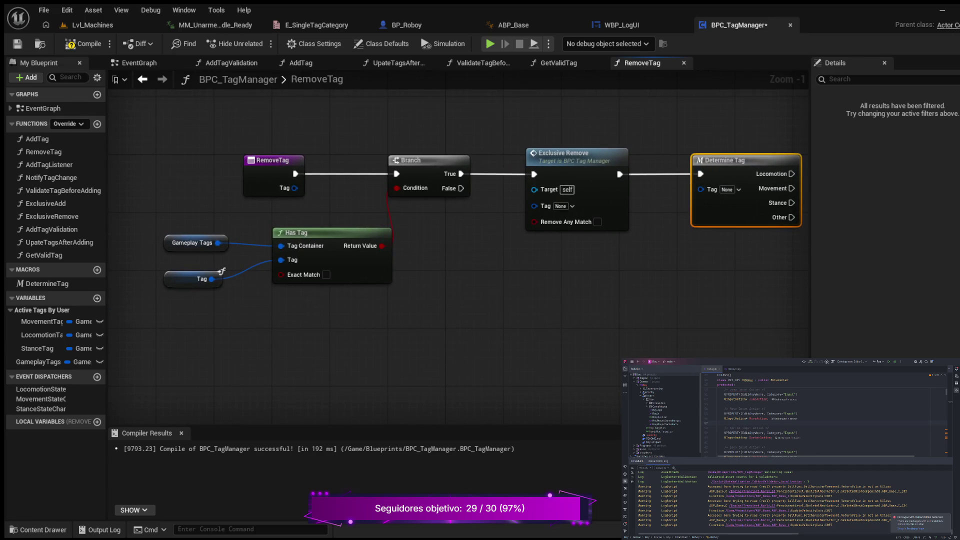
pyautogui.moveTo(211, 279); pyautogui.dragTo(701, 188)
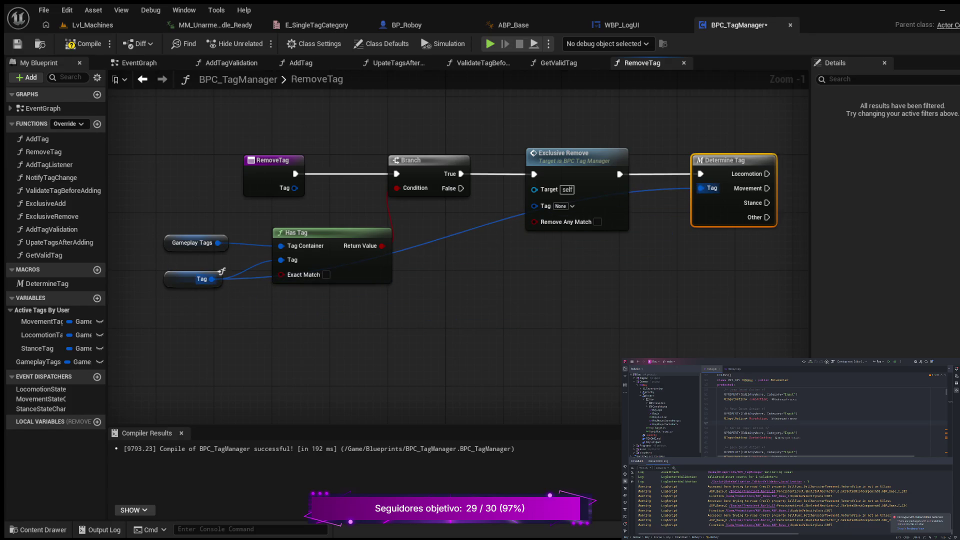
# Step: Route the Tag wire below the nodes through two reroute points, then compile and save
pyautogui.doubleClick(484, 218)
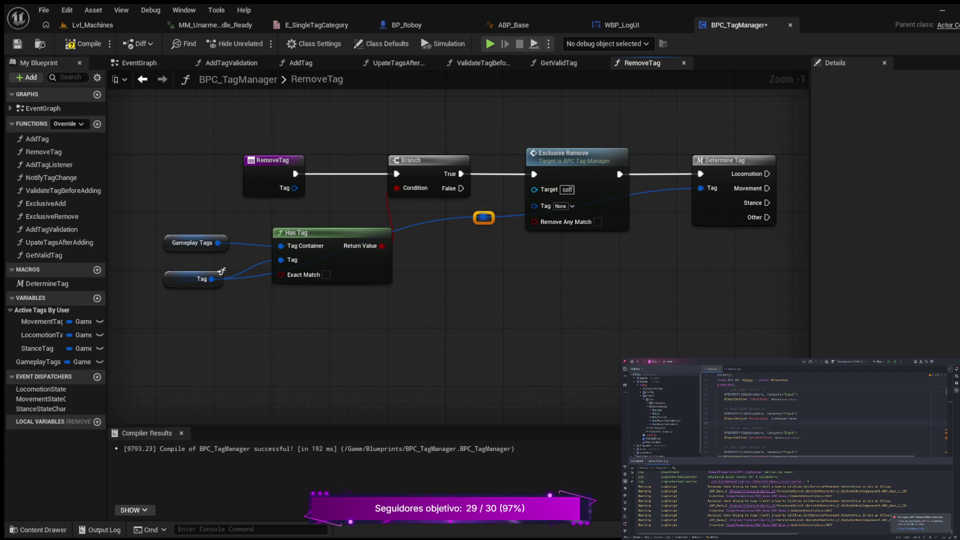
pyautogui.moveTo(484, 218)
pyautogui.mouseDown()
pyautogui.moveTo(512, 305)
pyautogui.moveTo(483, 312)
pyautogui.moveTo(635, 268)
pyautogui.moveTo(628, 290)
pyautogui.mouseUp()
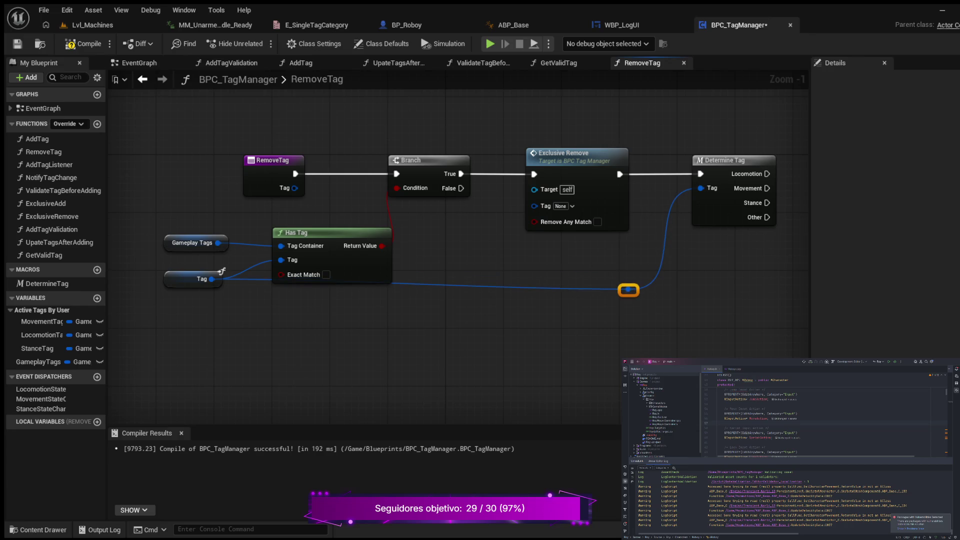
pyautogui.doubleClick(418, 280)
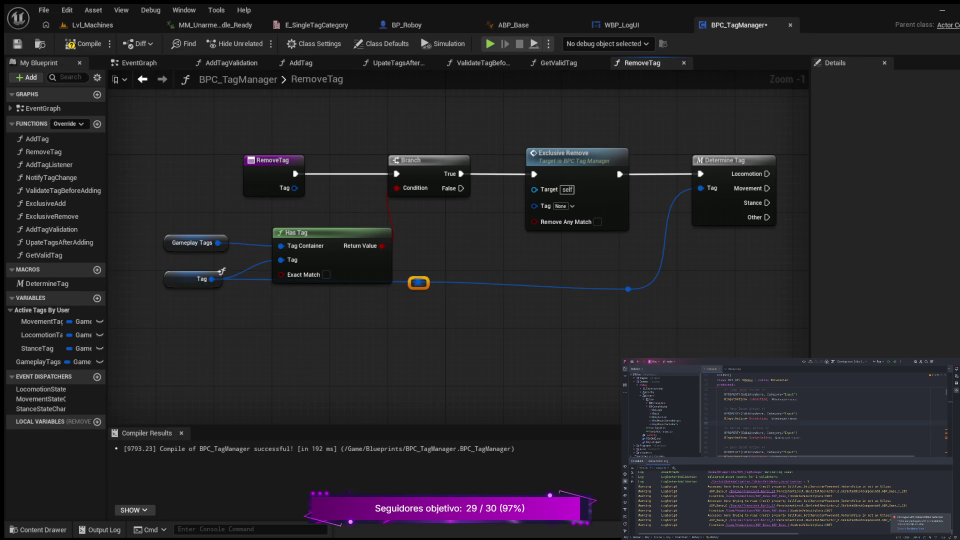
pyautogui.moveTo(418, 279); pyautogui.dragTo(274, 298)
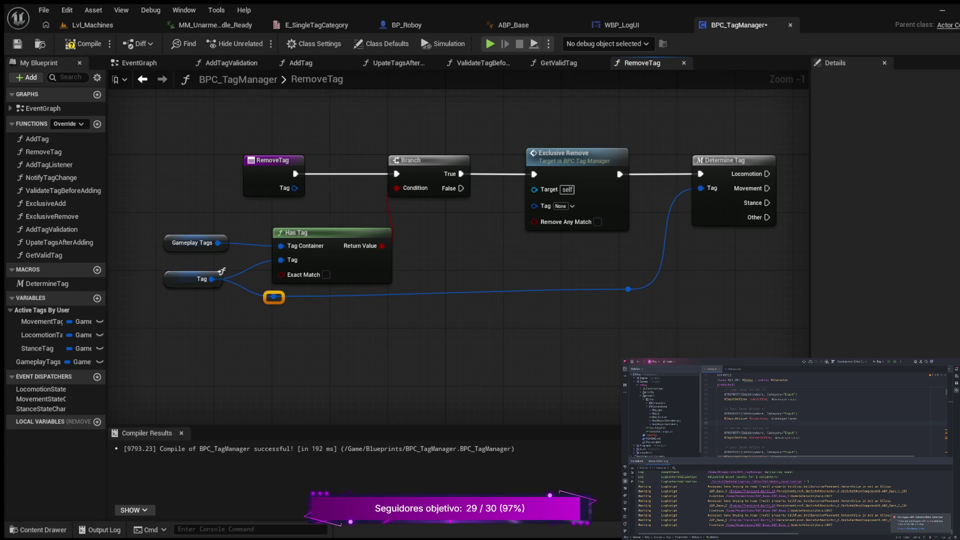
pyautogui.moveTo(629, 290)
pyautogui.mouseDown()
pyautogui.moveTo(615, 275)
pyautogui.moveTo(629, 296)
pyautogui.mouseUp()
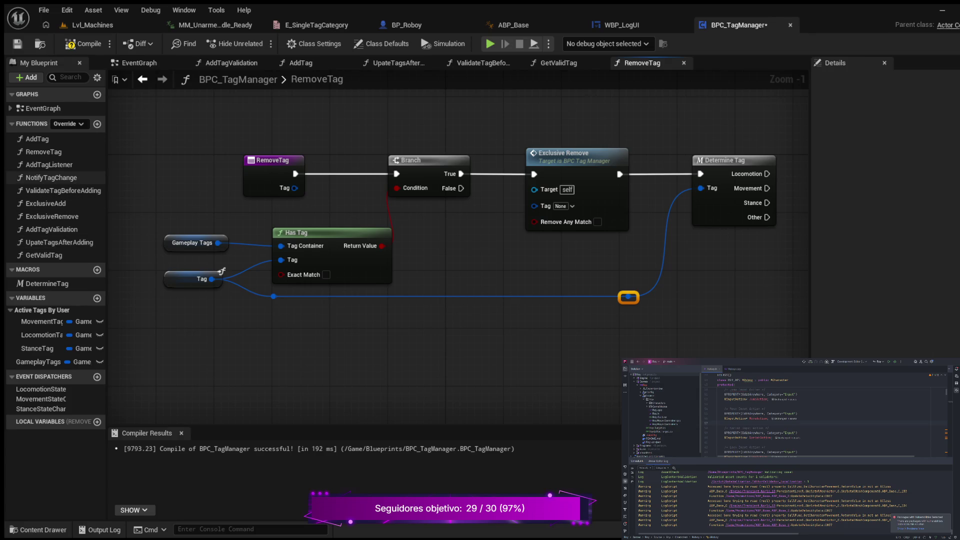
pyautogui.click(82, 43)
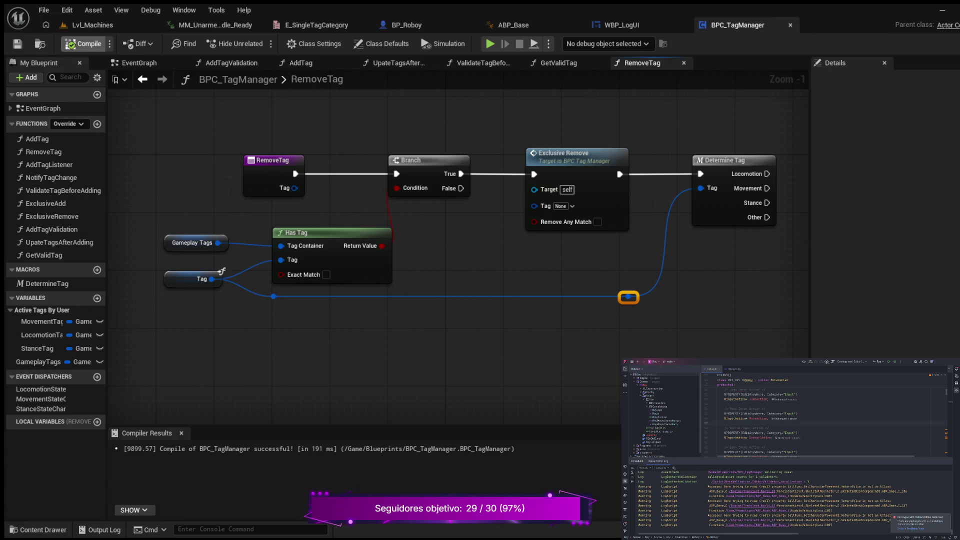
# Step: Add a new function, NewFunction, to the BPC_TagManager blueprint
pyautogui.moveTo(227, 205); pyautogui.dragTo(270, 196)
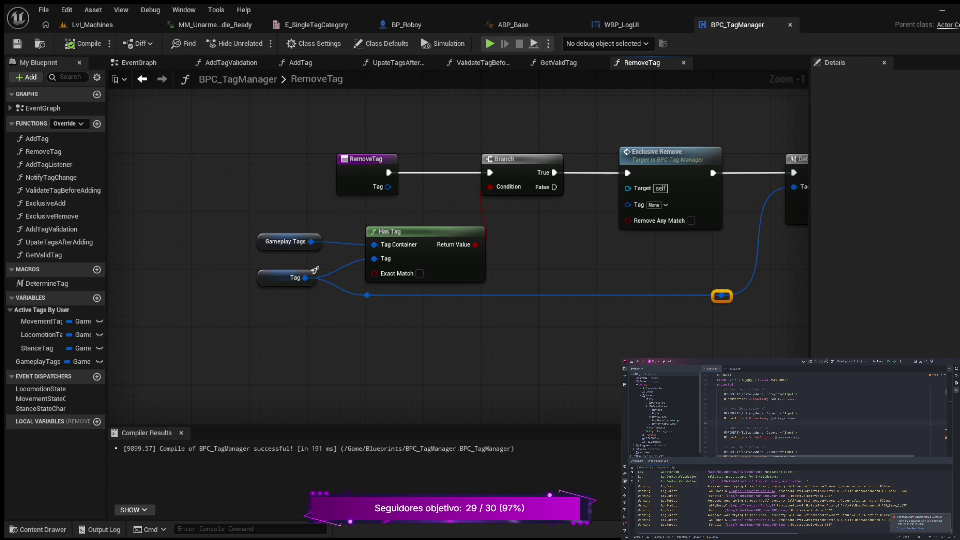
pyautogui.click(97, 124)
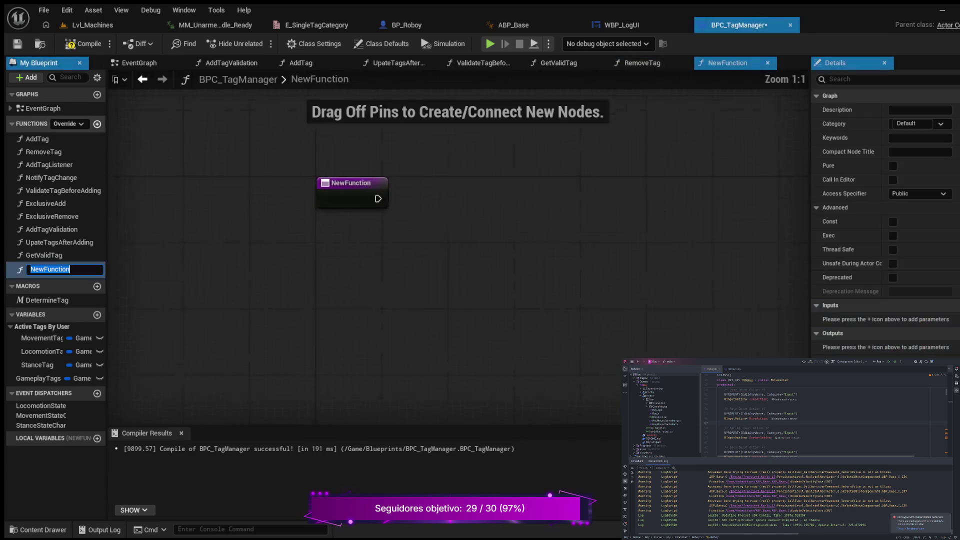
# Step: Name the function UpdateTagsAfterRemoval and give its new input the Gameplay Tag type
pyautogui.write('Upda')
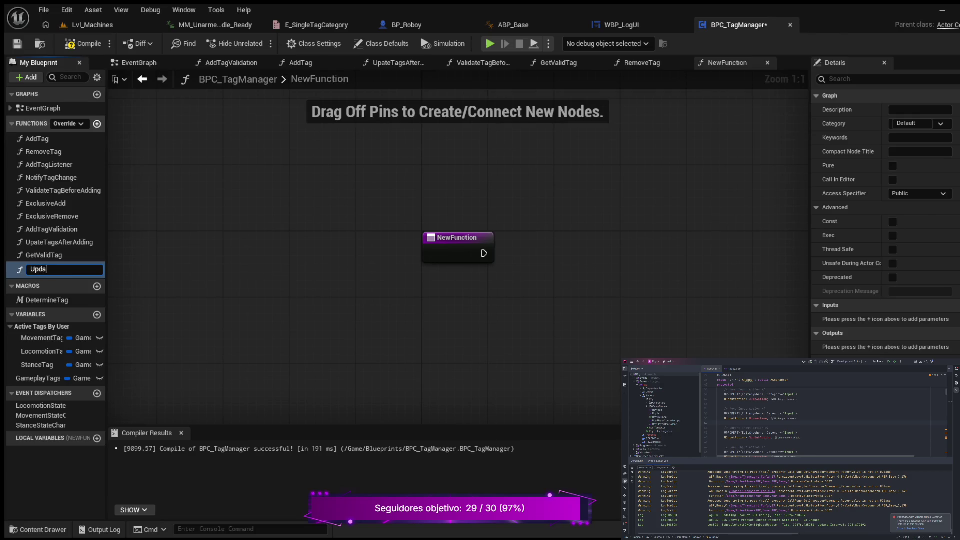
pyautogui.write('teTags')
pyautogui.write('AfterRem')
pyautogui.write('oval')
pyautogui.press('Return')
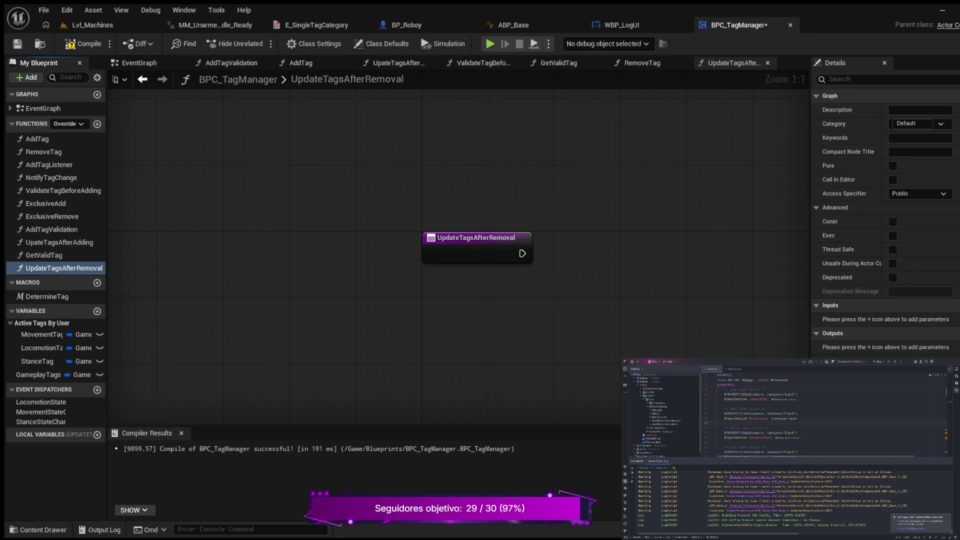
pyautogui.moveTo(665, 290); pyautogui.dragTo(489, 290)
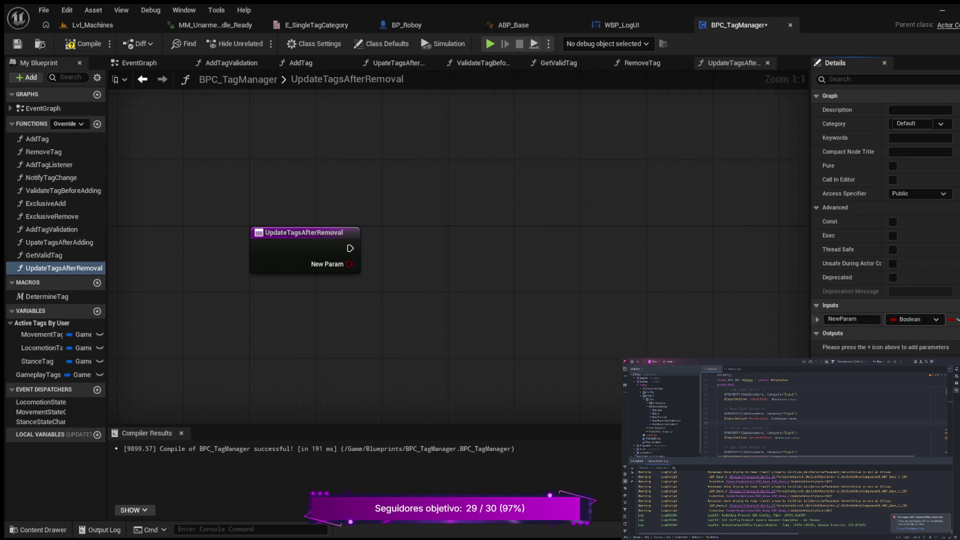
pyautogui.press('Return')
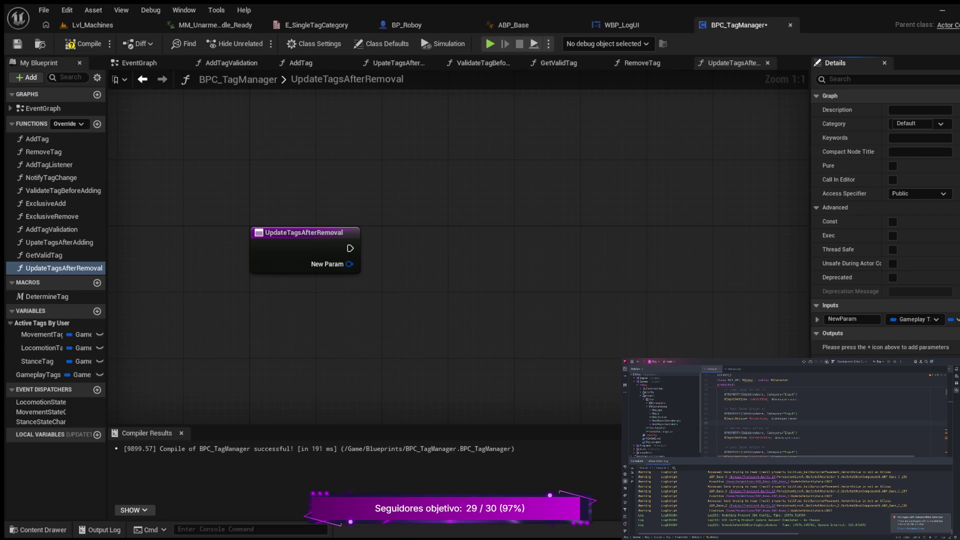
# Step: Rename the NewParam input to Tag
pyautogui.click(845, 319)
pyautogui.write('Tag')
pyautogui.press('Return')
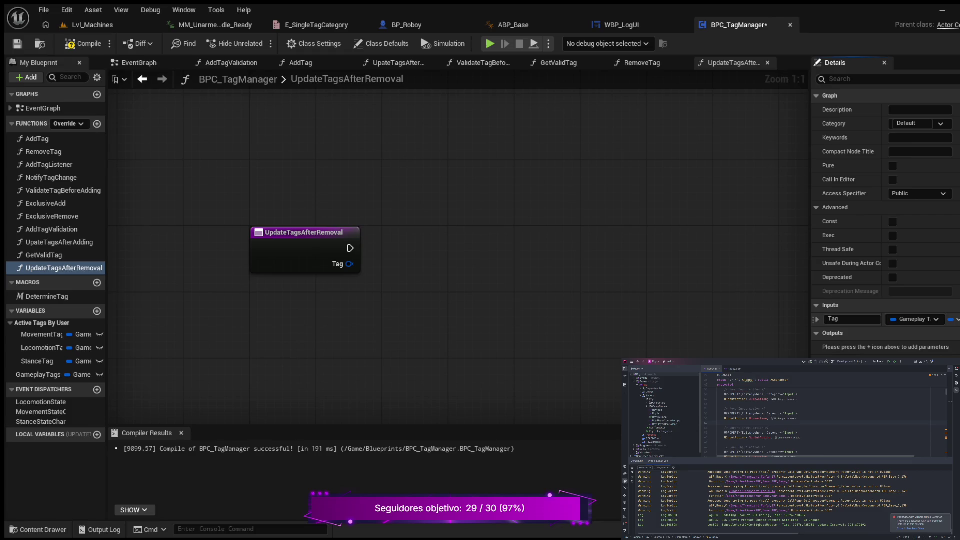
# Step: Add a second input named Tag Category of type E Single Tag Category
pyautogui.click(957, 305)
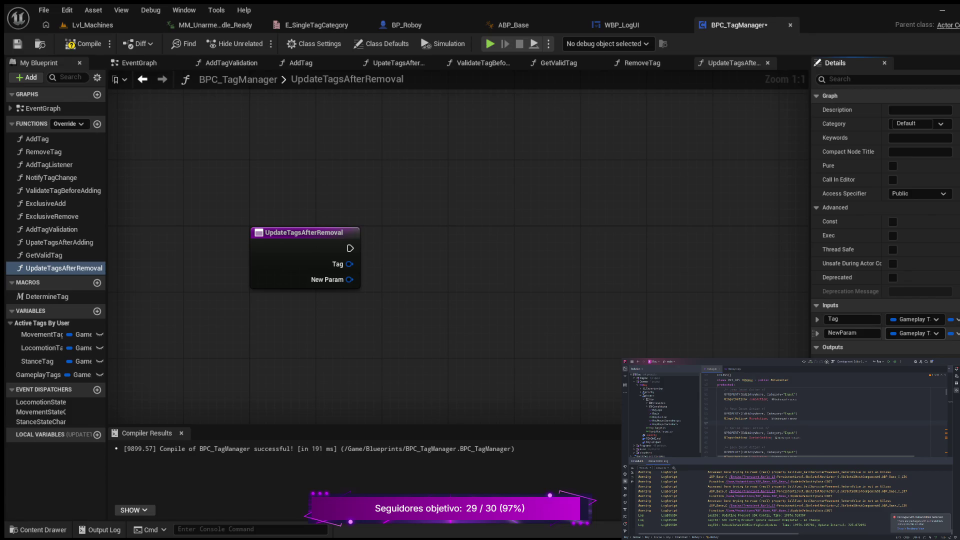
pyautogui.click(850, 332)
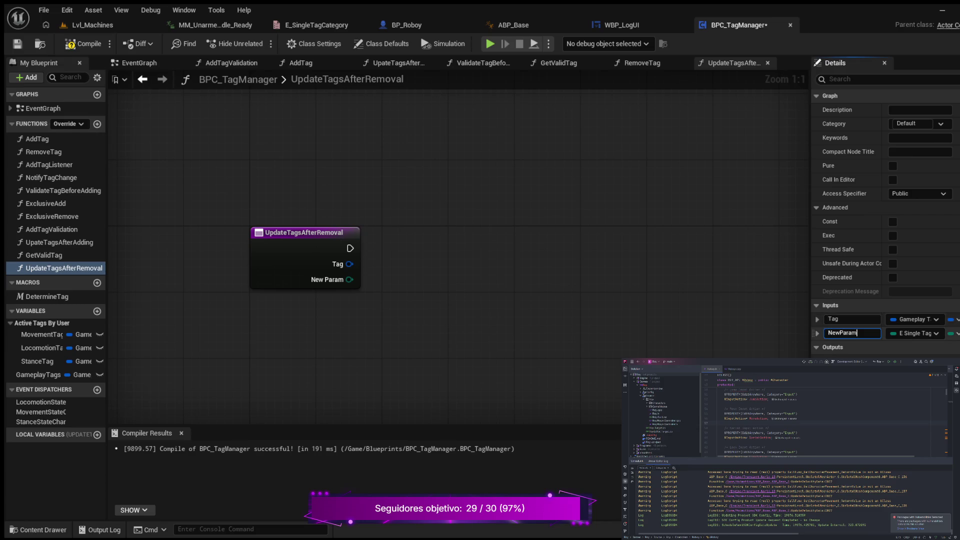
pyautogui.hotkey('ctrl', 'a')
pyautogui.write('Tag Category')
pyautogui.press('Return')
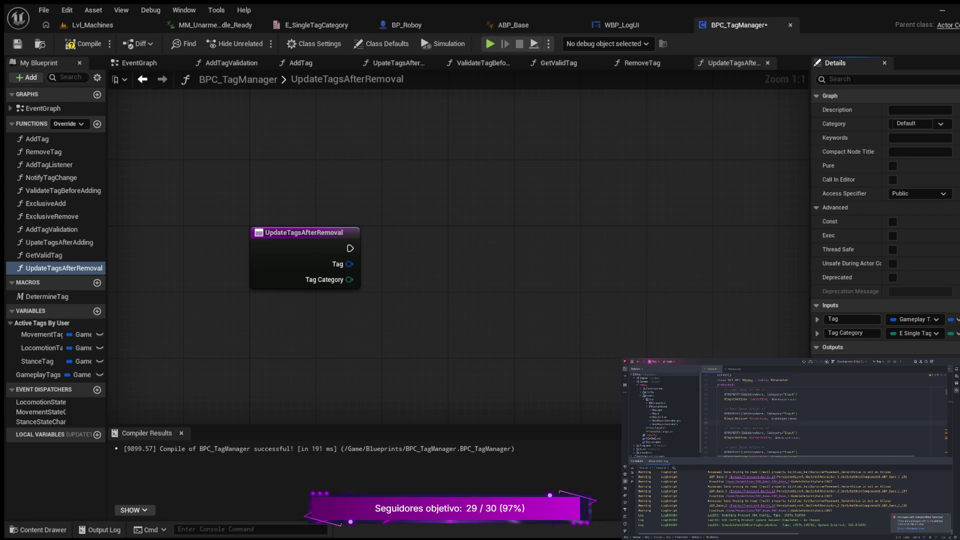
pyautogui.moveTo(440, 320); pyautogui.dragTo(401, 327)
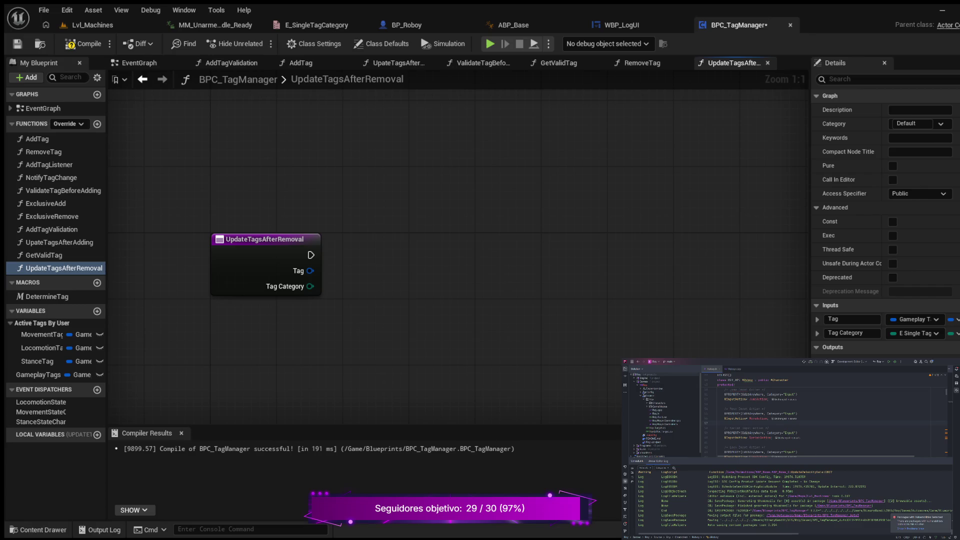
pyautogui.moveTo(465, 197); pyautogui.dragTo(472, 221)
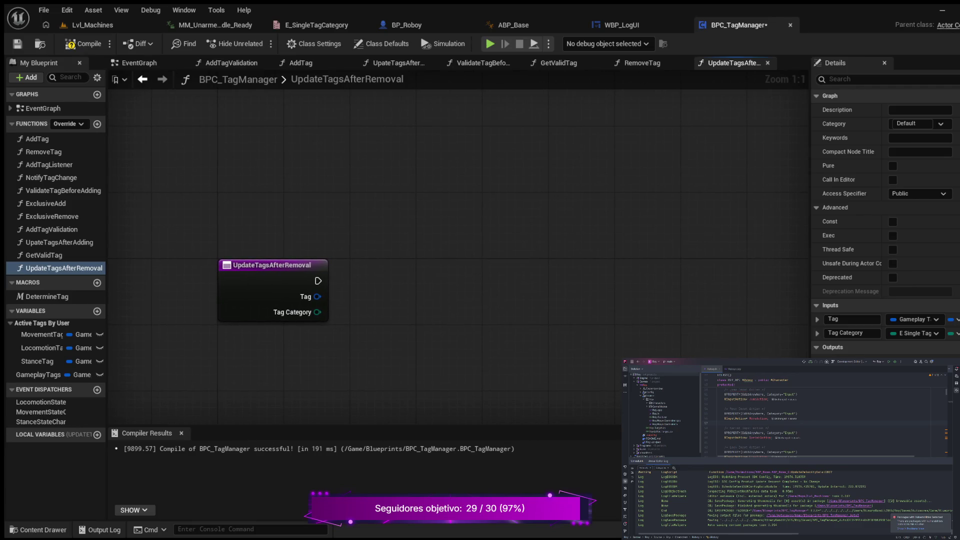
pyautogui.click(643, 62)
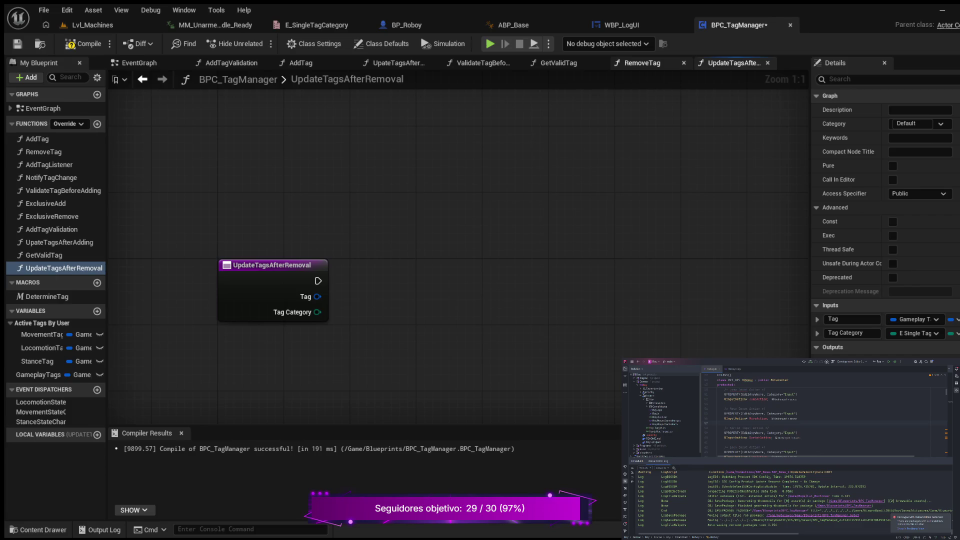
# Step: Place an Update Tags After Removal call beside Determine Tag and duplicate it below the original
pyautogui.moveTo(627, 287)
pyautogui.mouseDown()
pyautogui.moveTo(272, 239)
pyautogui.moveTo(351, 242)
pyautogui.moveTo(263, 289)
pyautogui.mouseUp()
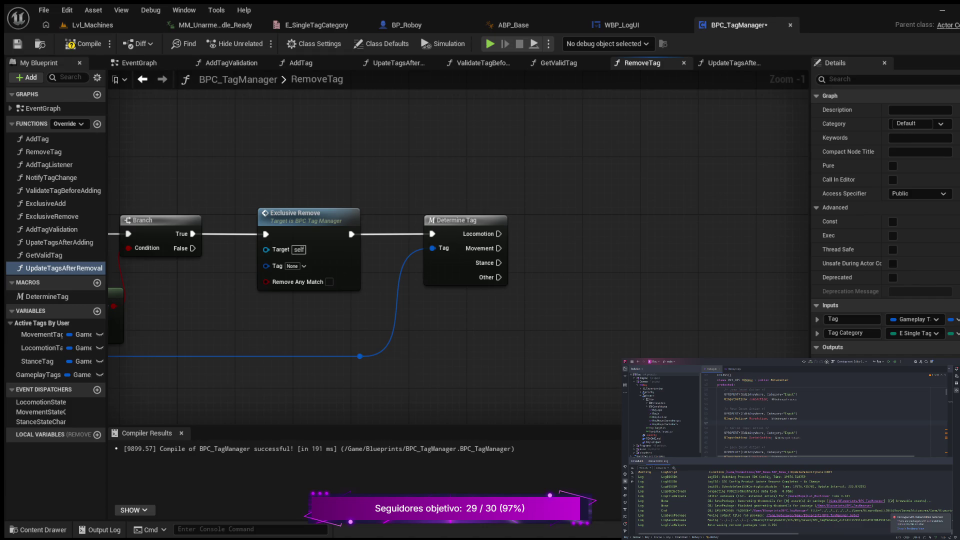
pyautogui.moveTo(588, 239); pyautogui.dragTo(587, 240)
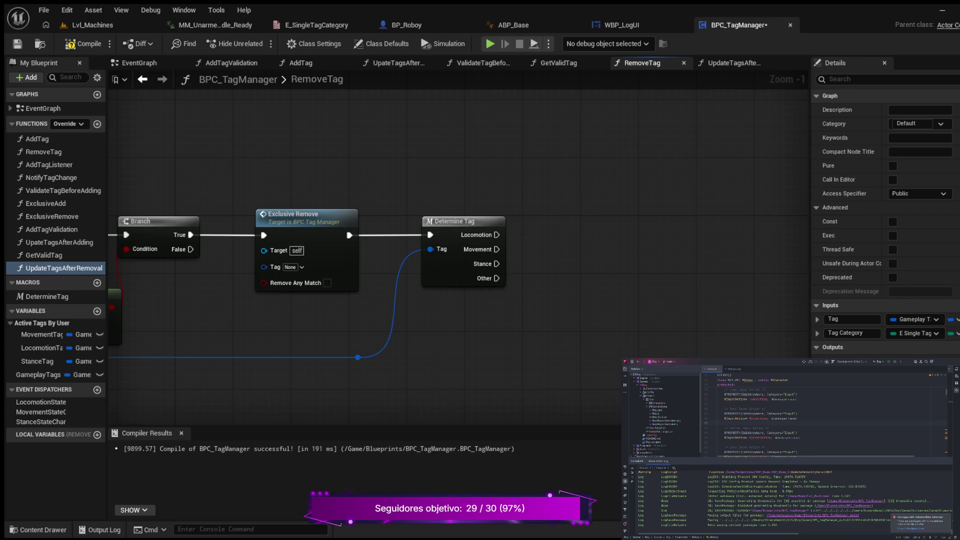
pyautogui.moveTo(587, 240); pyautogui.dragTo(620, 222)
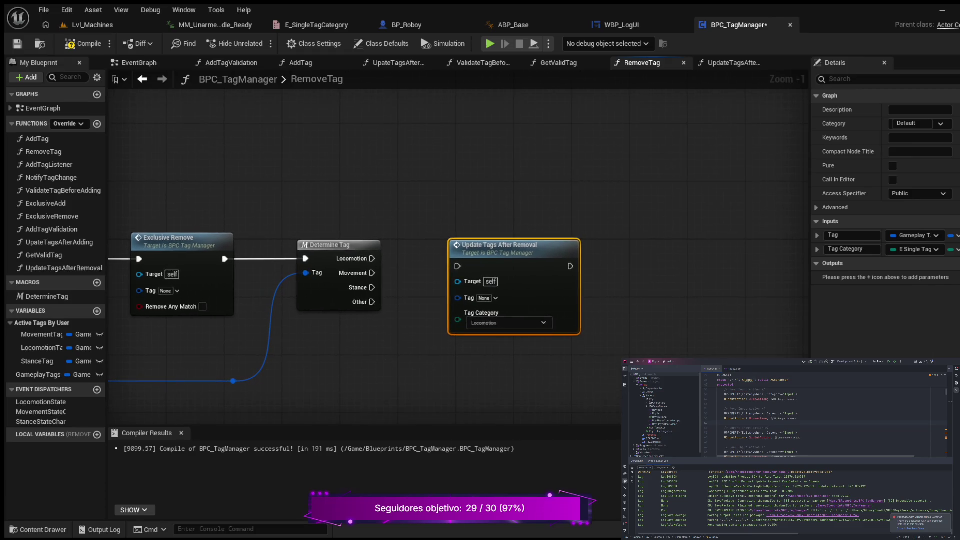
pyautogui.moveTo(500, 241); pyautogui.dragTo(535, 194)
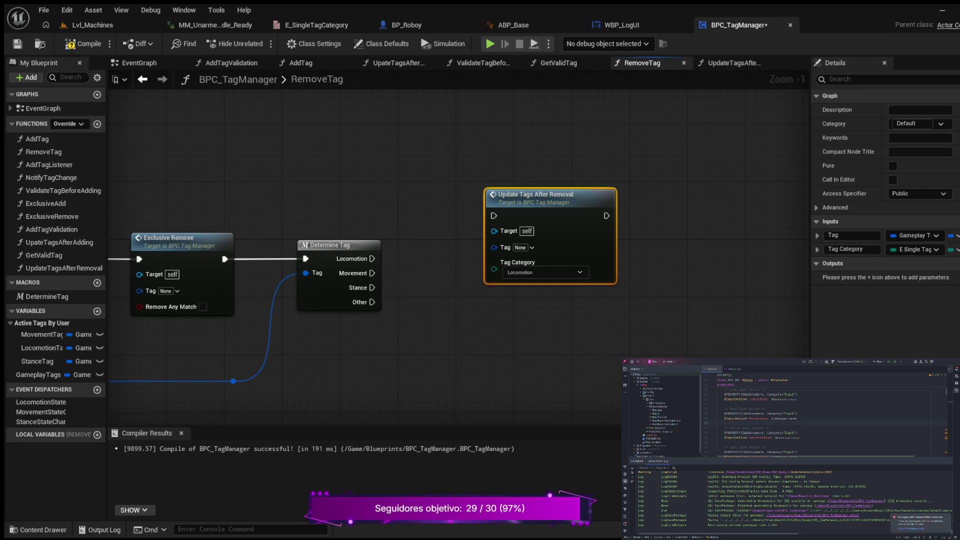
pyautogui.moveTo(463, 318)
pyautogui.mouseDown()
pyautogui.moveTo(520, 293)
pyautogui.moveTo(621, 289)
pyautogui.moveTo(481, 280)
pyautogui.mouseUp()
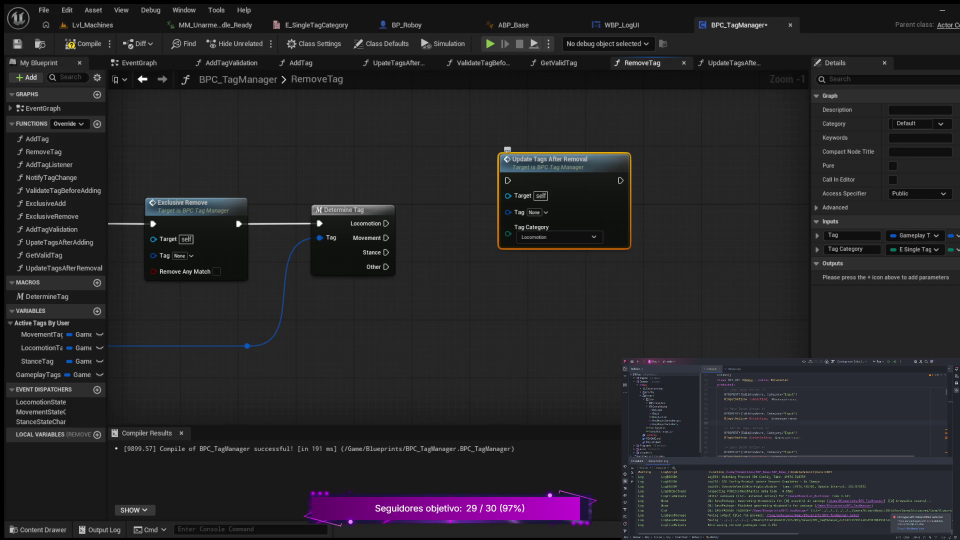
pyautogui.hotkey('ctrl', 'd')
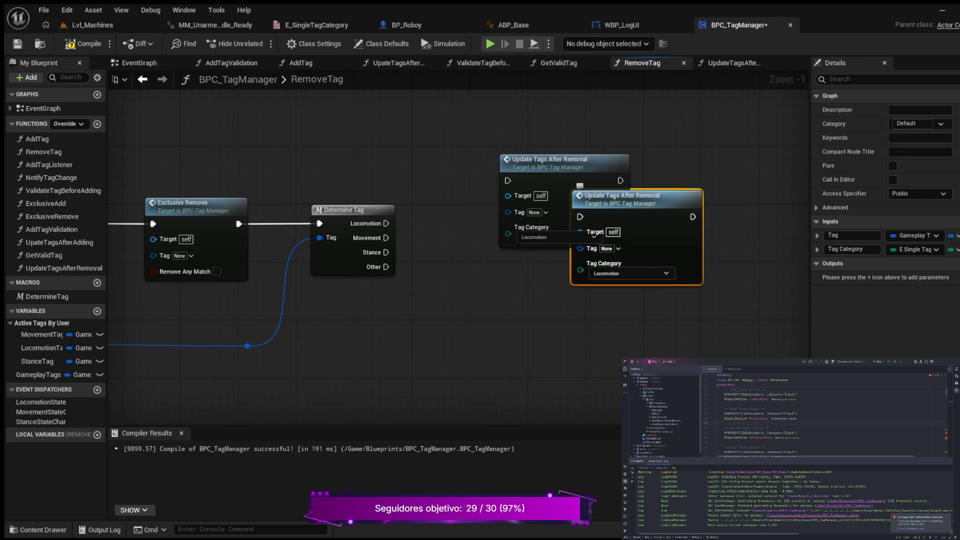
pyautogui.moveTo(625, 195); pyautogui.dragTo(530, 325)
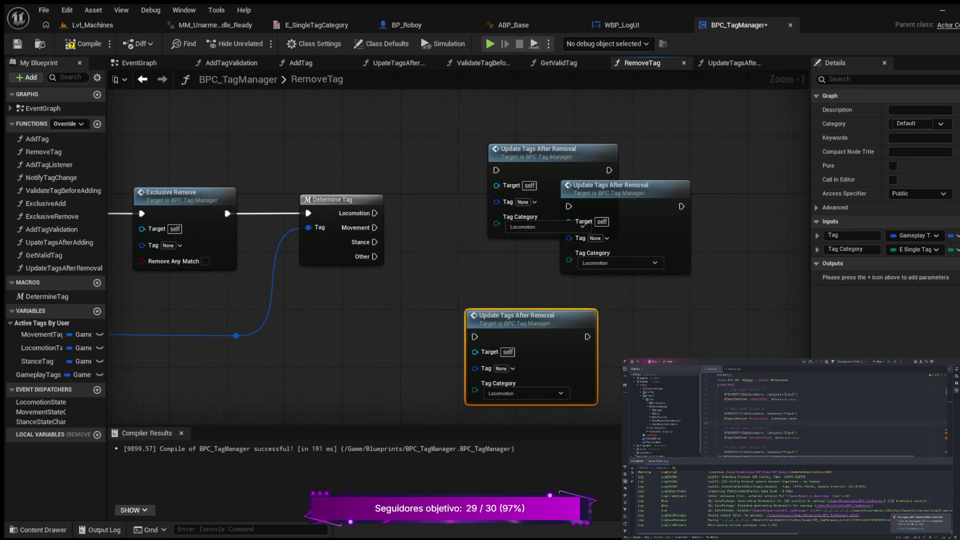
# Step: Arrange the three Update Tags After Removal nodes into a top, middle and bottom column
pyautogui.moveTo(549, 153); pyautogui.dragTo(520, 145)
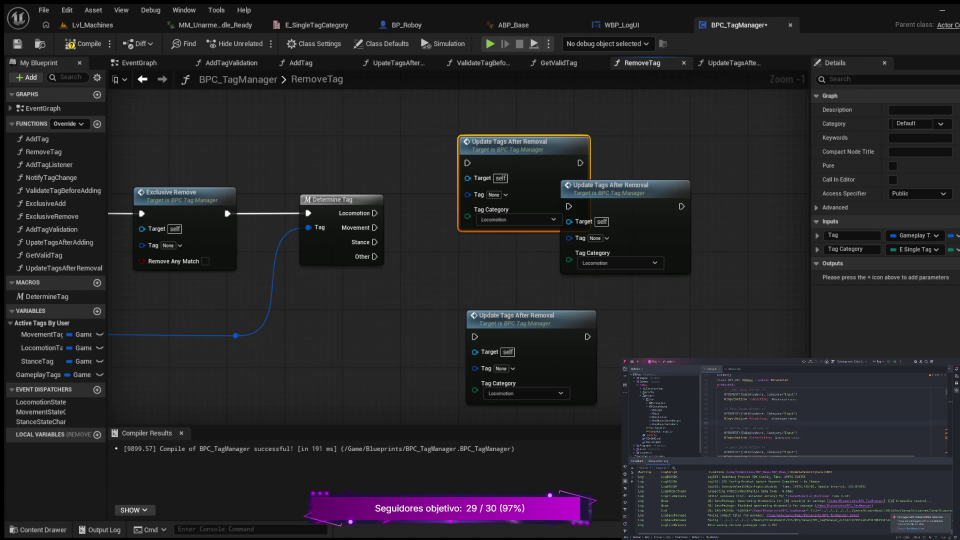
pyautogui.click(515, 318)
pyautogui.moveTo(514, 317); pyautogui.dragTo(515, 339)
pyautogui.moveTo(610, 188)
pyautogui.mouseDown()
pyautogui.moveTo(560, 238)
pyautogui.moveTo(507, 238)
pyautogui.mouseUp()
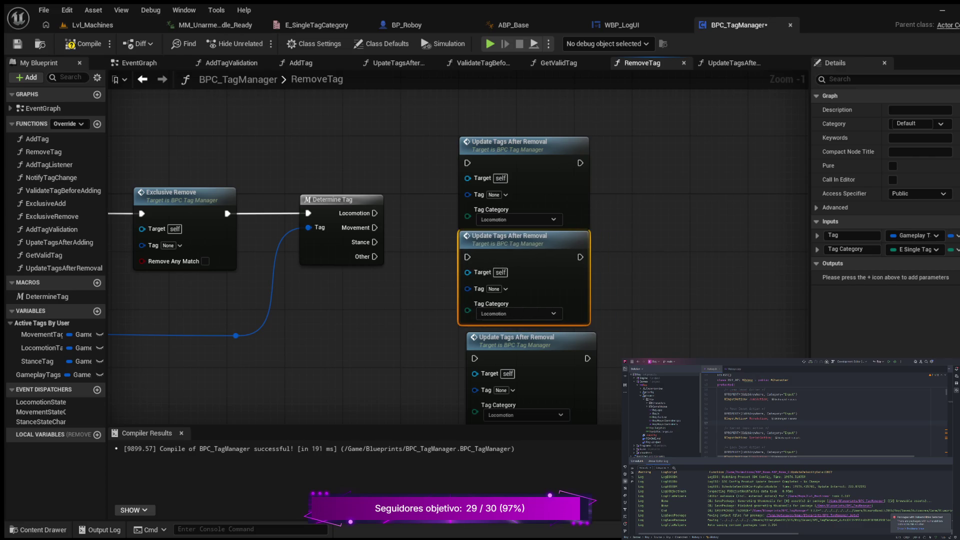
pyautogui.moveTo(499, 142); pyautogui.dragTo(500, 135)
pyautogui.click(500, 239)
pyautogui.moveTo(500, 239); pyautogui.dragTo(466, 226)
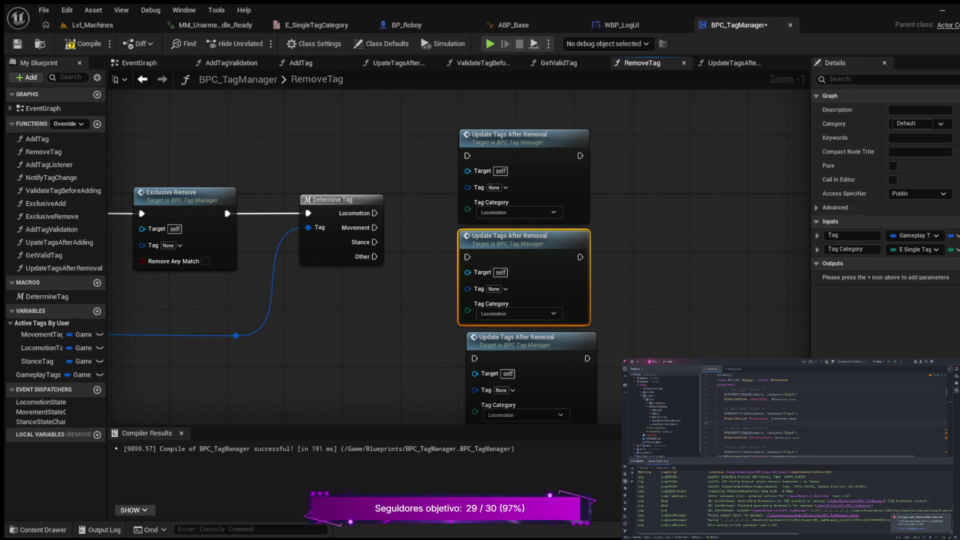
# Step: Wire Locomotion, Movement and Stance outputs to the top, middle and bottom update nodes and align them
pyautogui.moveTo(374, 213)
pyautogui.mouseDown()
pyautogui.moveTo(435, 166)
pyautogui.moveTo(467, 155)
pyautogui.mouseUp()
pyautogui.moveTo(374, 227); pyautogui.dragTo(468, 257)
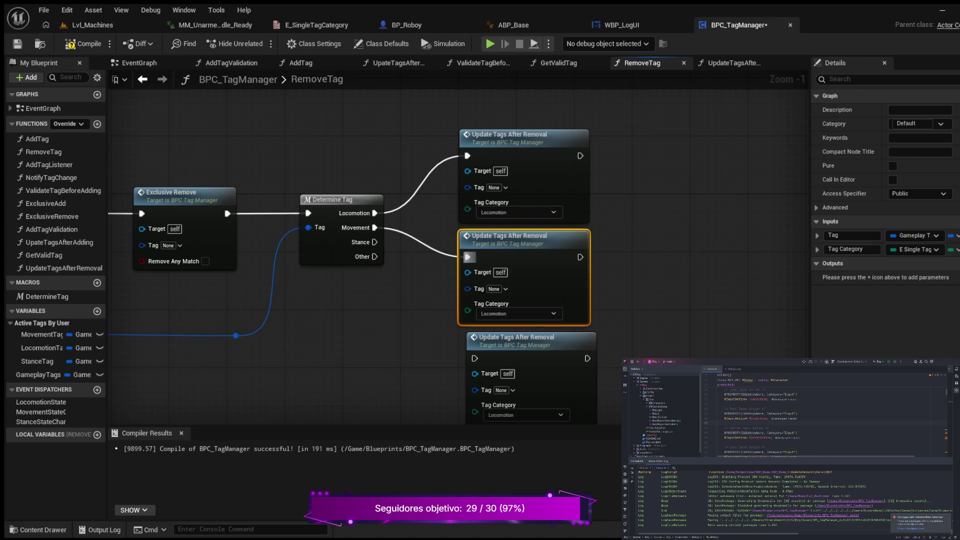
pyautogui.moveTo(375, 242)
pyautogui.mouseDown()
pyautogui.moveTo(409, 309)
pyautogui.moveTo(463, 363)
pyautogui.moveTo(475, 358)
pyautogui.mouseUp()
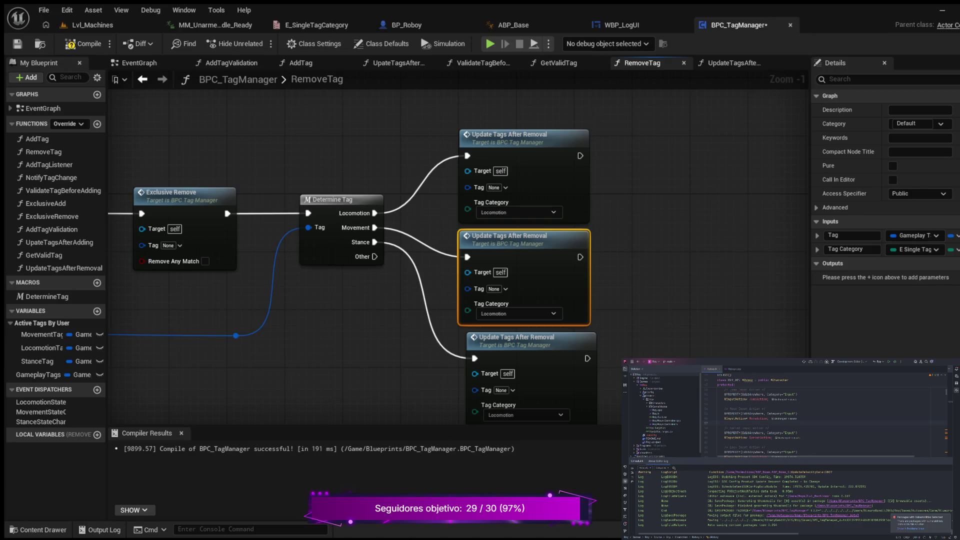
pyautogui.scroll(-2, 698, 221)
pyautogui.moveTo(569, 128); pyautogui.dragTo(628, 368)
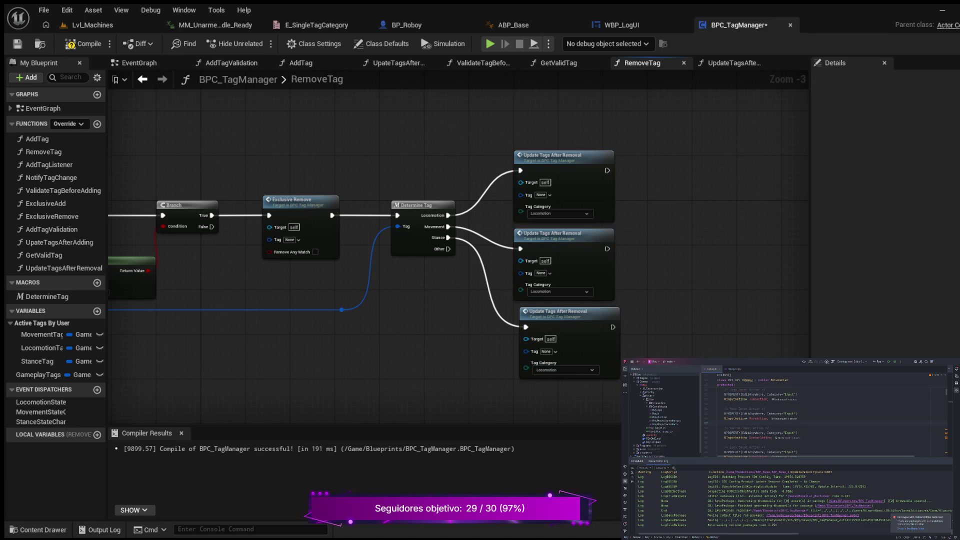
pyautogui.moveTo(555, 311); pyautogui.dragTo(550, 311)
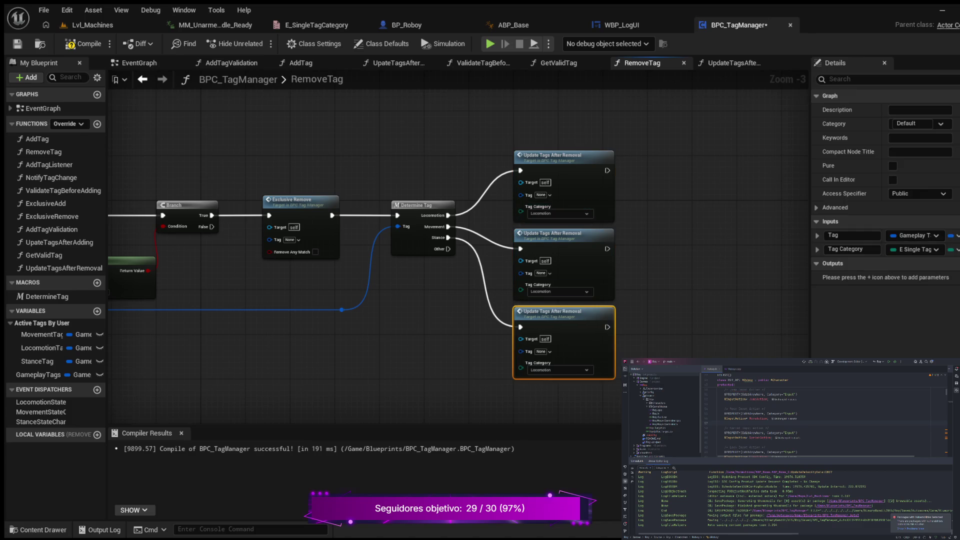
pyautogui.moveTo(498, 139); pyautogui.dragTo(628, 350)
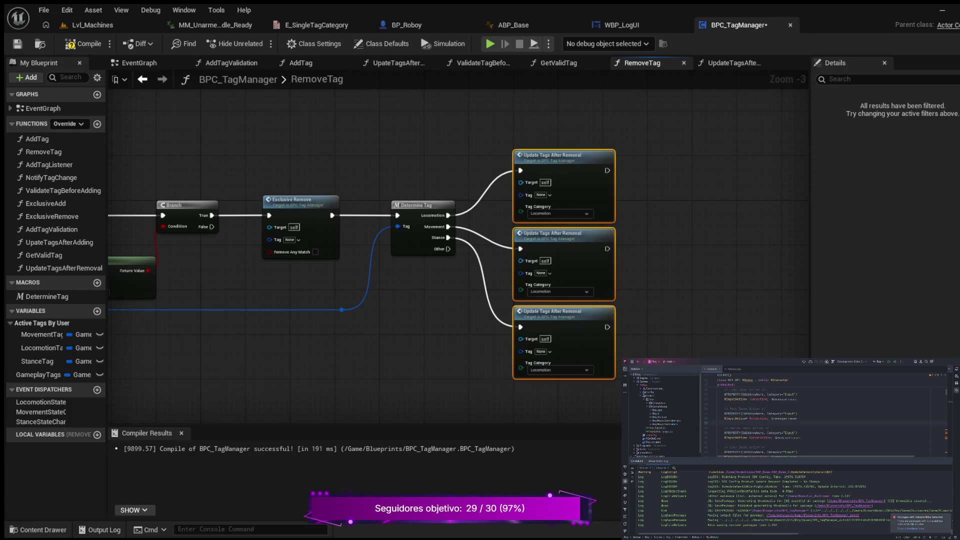
# Step: Straighten the Movement wire and set the middle and bottom Tag Categories to Movement and Stance
pyautogui.press('q')
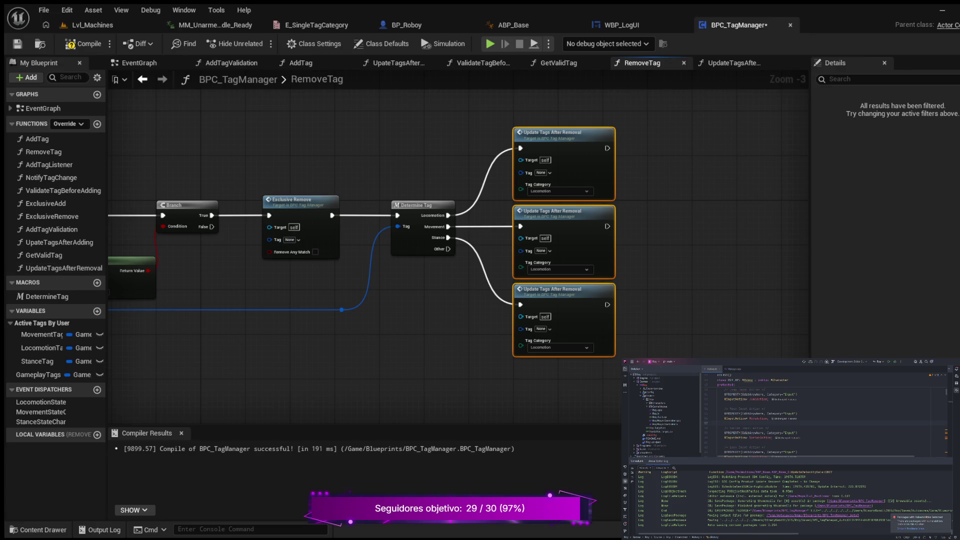
pyautogui.moveTo(402, 392); pyautogui.dragTo(257, 392)
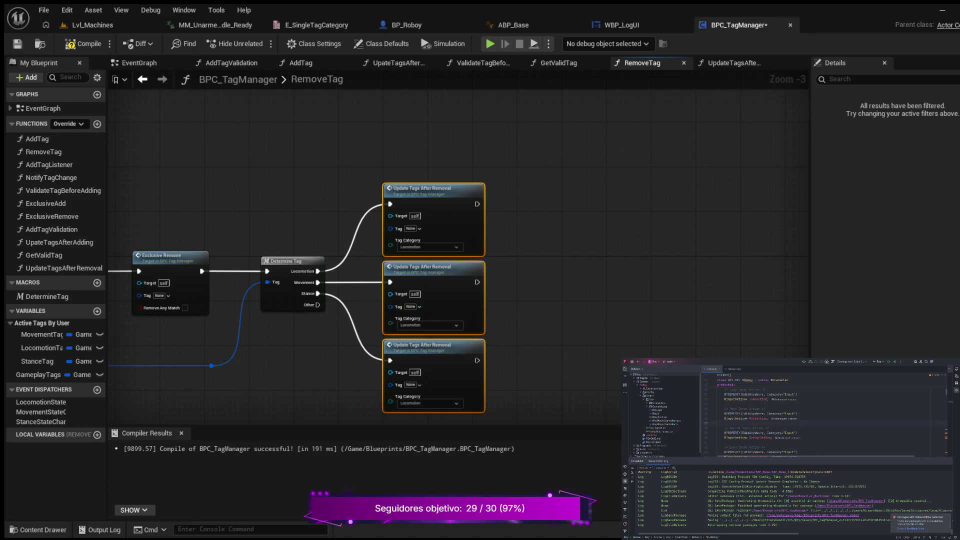
pyautogui.scroll(2, 532, 289)
pyautogui.moveTo(531, 289); pyautogui.dragTo(580, 240)
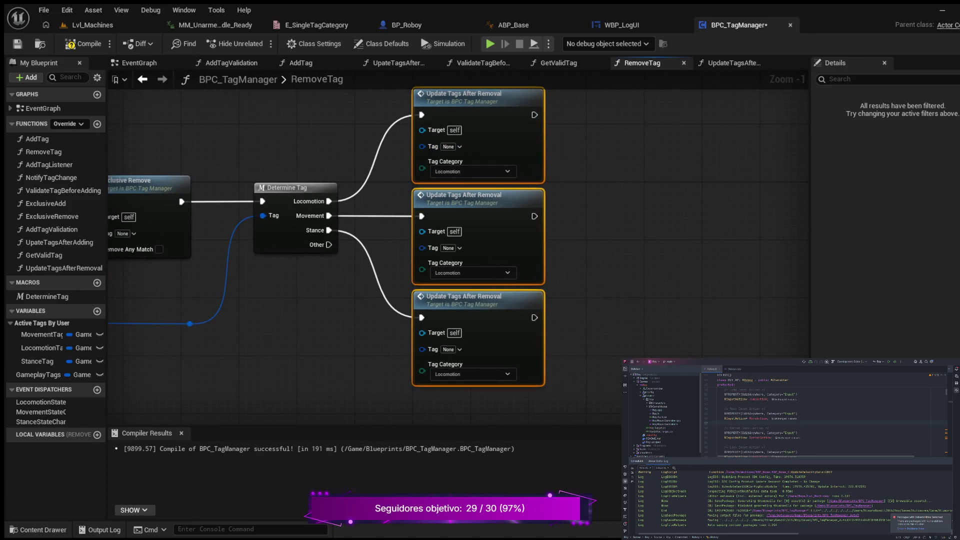
pyautogui.click(472, 272)
pyautogui.moveTo(313, 216); pyautogui.dragTo(346, 144)
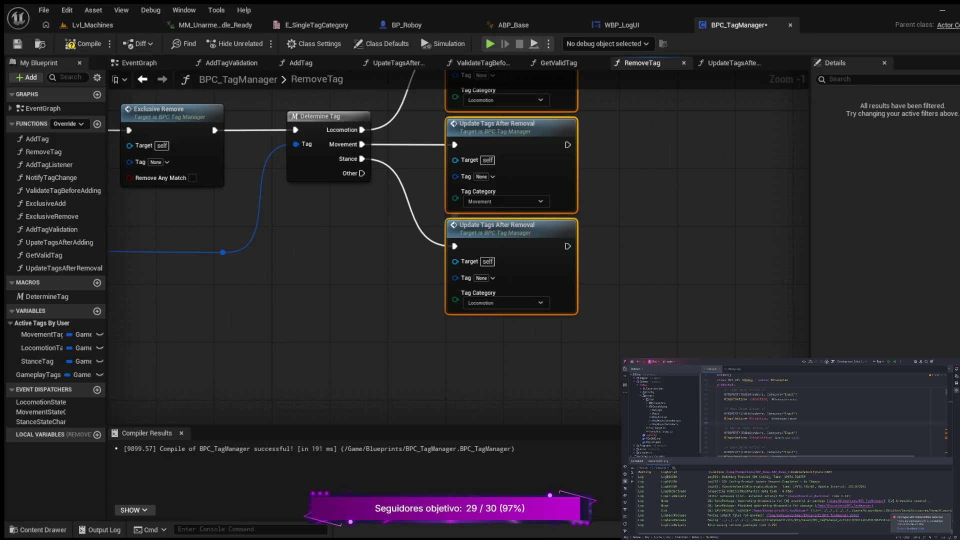
pyautogui.click(505, 303)
# Step: Feed the removed Tag into the Stance update node's Tag pin
pyautogui.moveTo(223, 252); pyautogui.dragTo(454, 277)
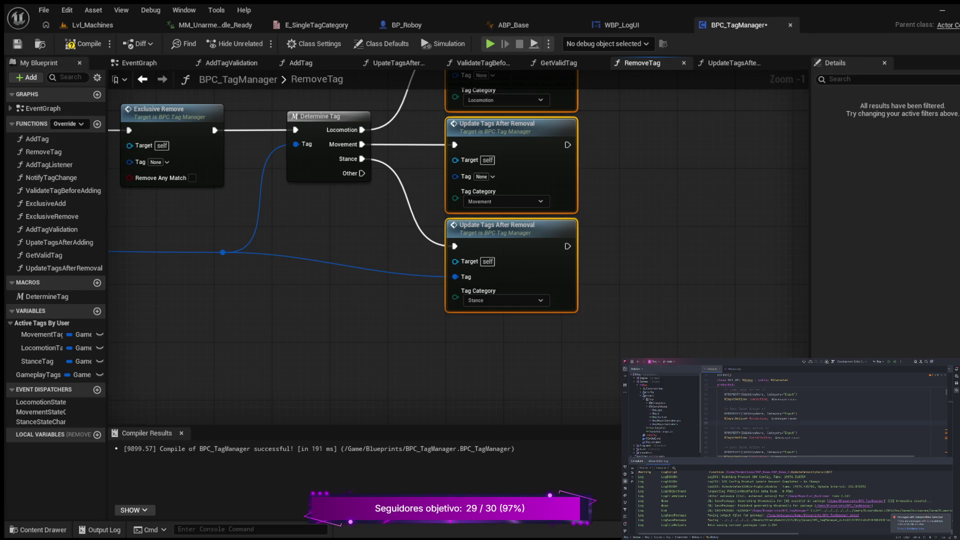
pyautogui.scroll(-1, 575, 321)
pyautogui.scroll(-1, 515, 273)
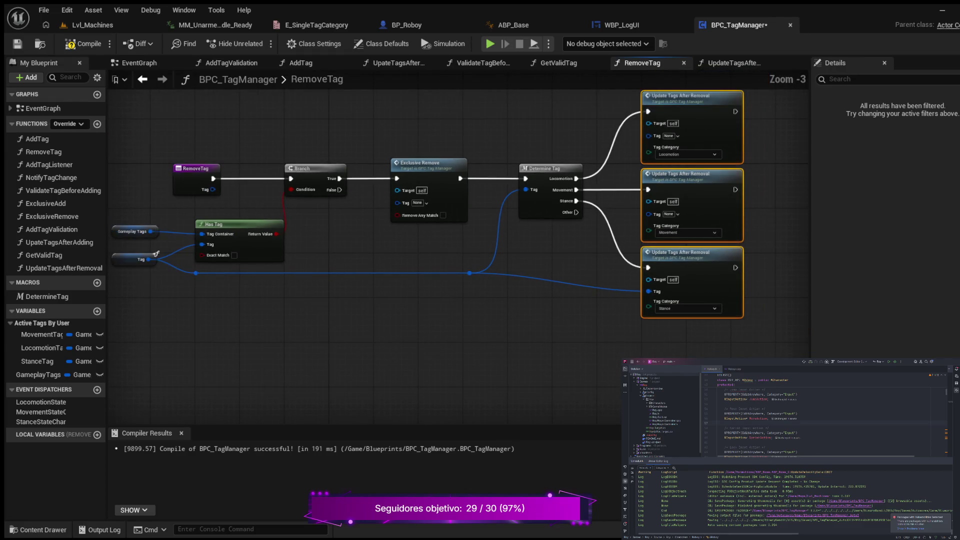
# Step: Move the Tag reroute knot near the update nodes, wire it to their Tag pins, and select all nodes
pyautogui.click(469, 273)
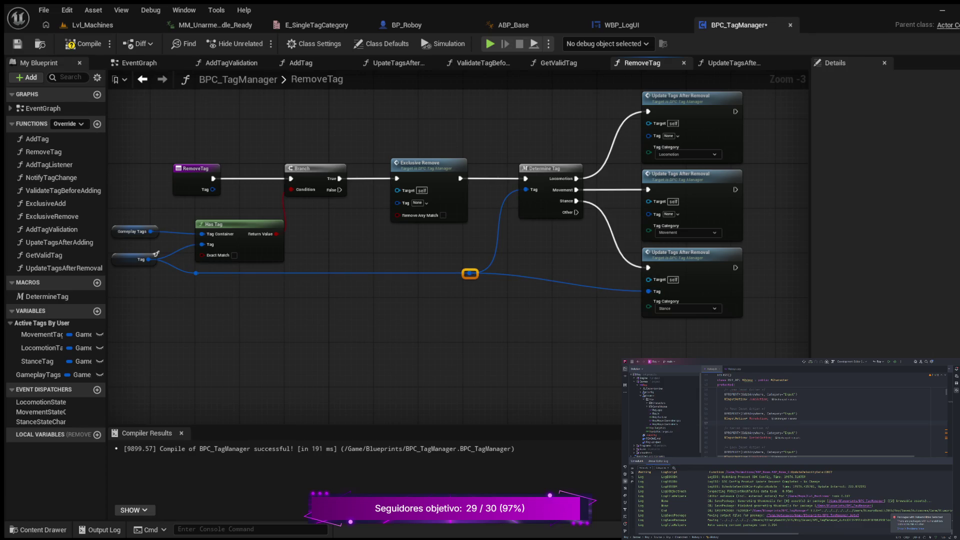
pyautogui.moveTo(470, 274)
pyautogui.mouseDown()
pyautogui.moveTo(548, 278)
pyautogui.moveTo(620, 215)
pyautogui.moveTo(648, 135)
pyautogui.mouseUp()
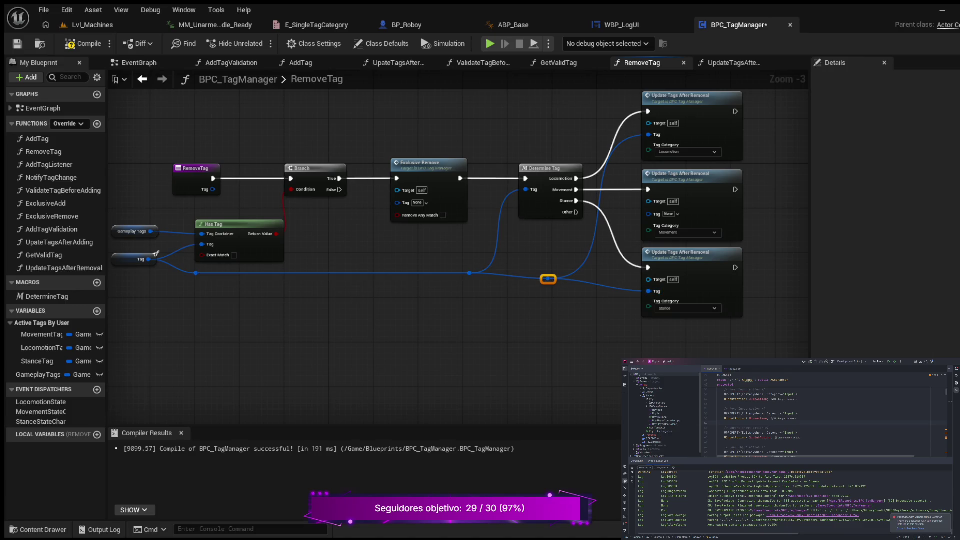
pyautogui.moveTo(549, 278)
pyautogui.mouseDown()
pyautogui.moveTo(619, 220)
pyautogui.moveTo(649, 213)
pyautogui.mouseUp()
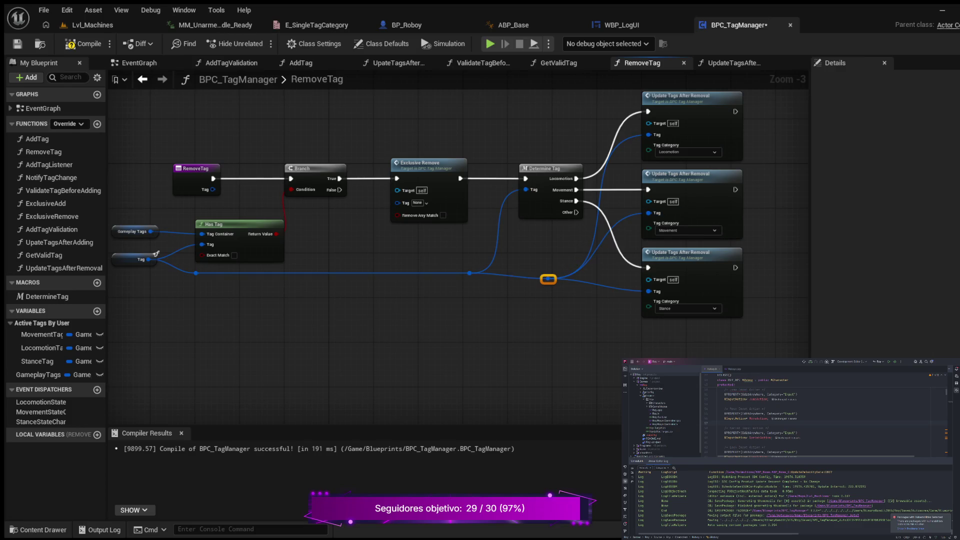
pyautogui.moveTo(548, 279); pyautogui.dragTo(570, 273)
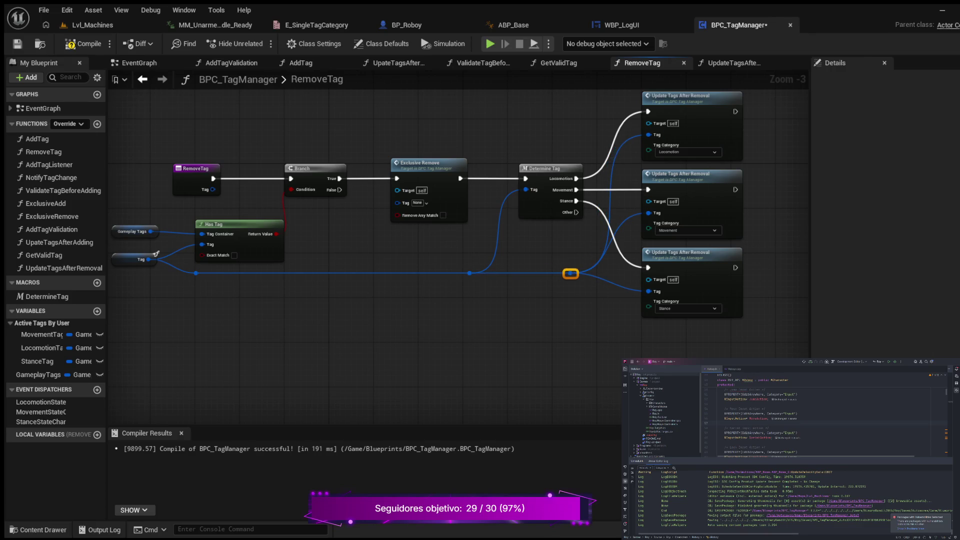
pyautogui.scroll(-2, 500, 293)
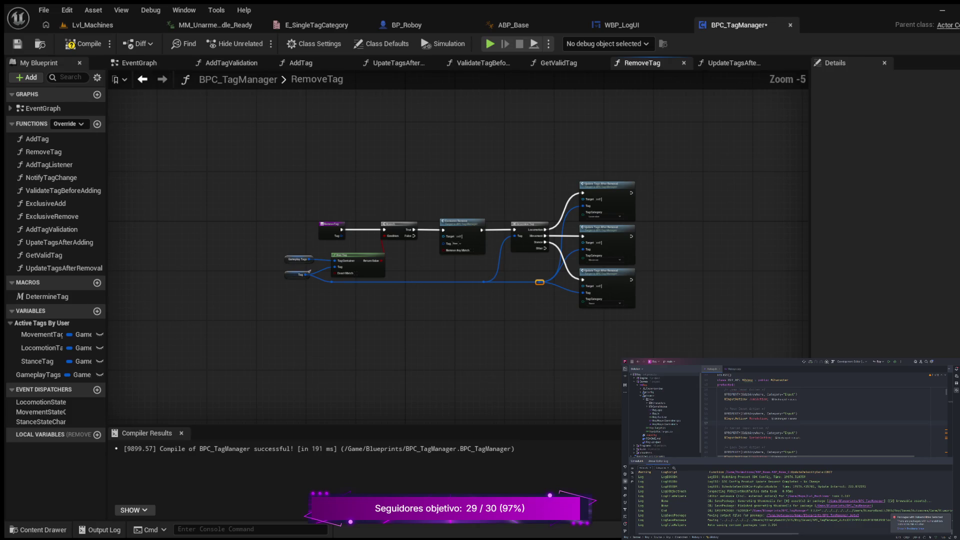
pyautogui.moveTo(247, 189); pyautogui.dragTo(611, 332)
# Step: Straighten all selected RemoveTag nodes into one row
pyautogui.press('q')
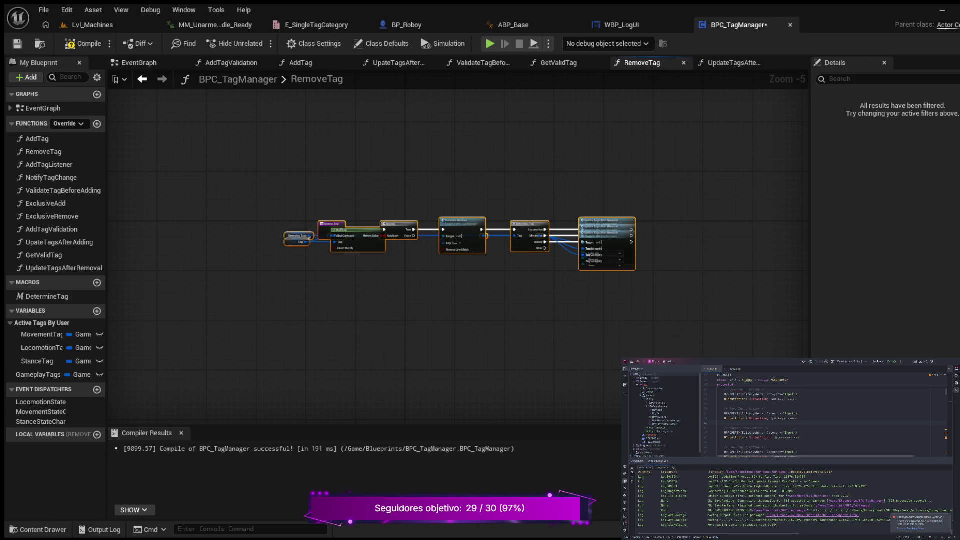
pyautogui.scroll(2, 550, 250)
pyautogui.scroll(2, 549, 250)
pyautogui.moveTo(485, 281)
pyautogui.mouseDown()
pyautogui.moveTo(588, 272)
pyautogui.moveTo(437, 274)
pyautogui.mouseUp()
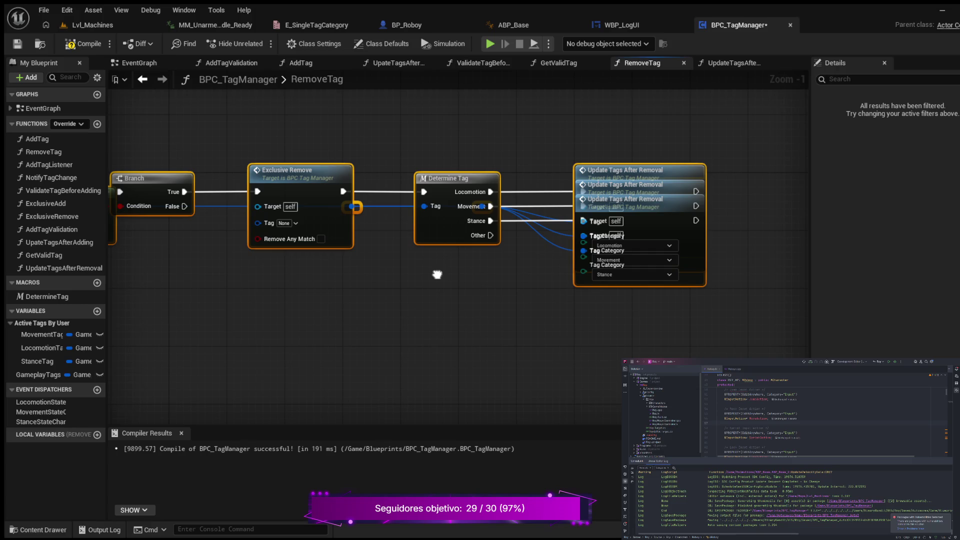
pyautogui.moveTo(437, 274)
pyautogui.mouseDown()
pyautogui.moveTo(564, 285)
pyautogui.moveTo(418, 309)
pyautogui.mouseUp()
# Step: Pull the overlapping update nodes apart: Locomotion on top, Movement middle, Stance below
pyautogui.moveTo(620, 205); pyautogui.dragTo(620, 119)
pyautogui.click(619, 191)
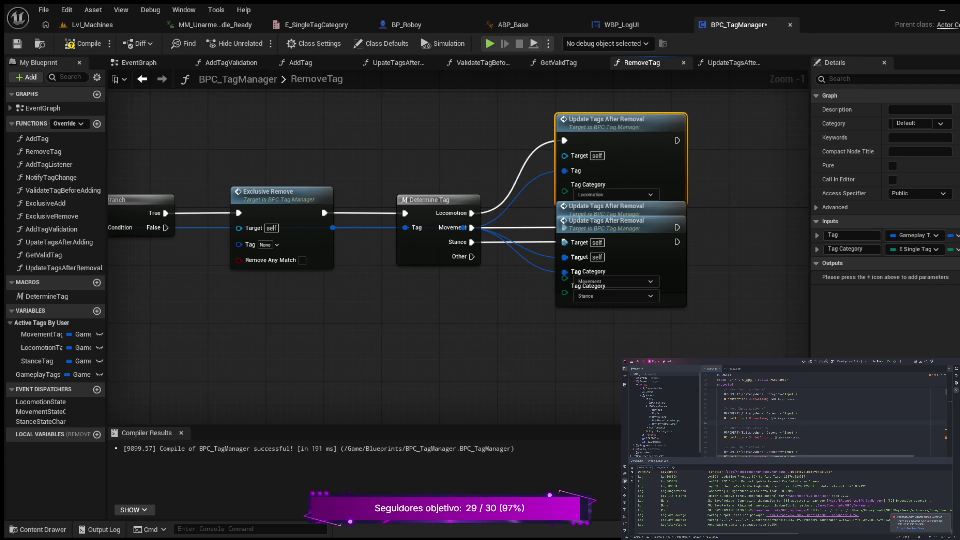
pyautogui.moveTo(619, 222)
pyautogui.mouseDown()
pyautogui.moveTo(613, 316)
pyautogui.moveTo(620, 302)
pyautogui.mouseUp()
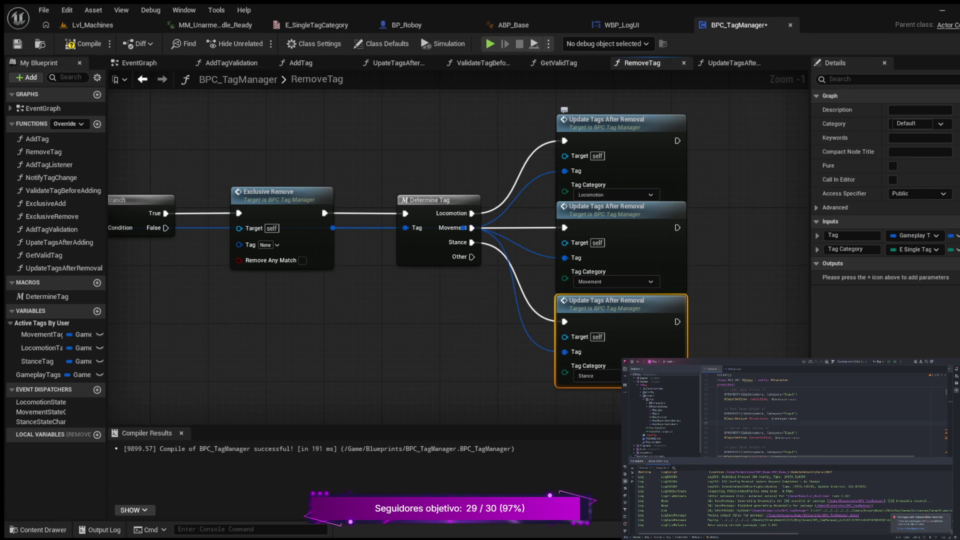
pyautogui.moveTo(605, 120); pyautogui.dragTo(605, 113)
pyautogui.click(564, 203)
pyautogui.click(477, 266)
pyautogui.scroll(-2, 477, 267)
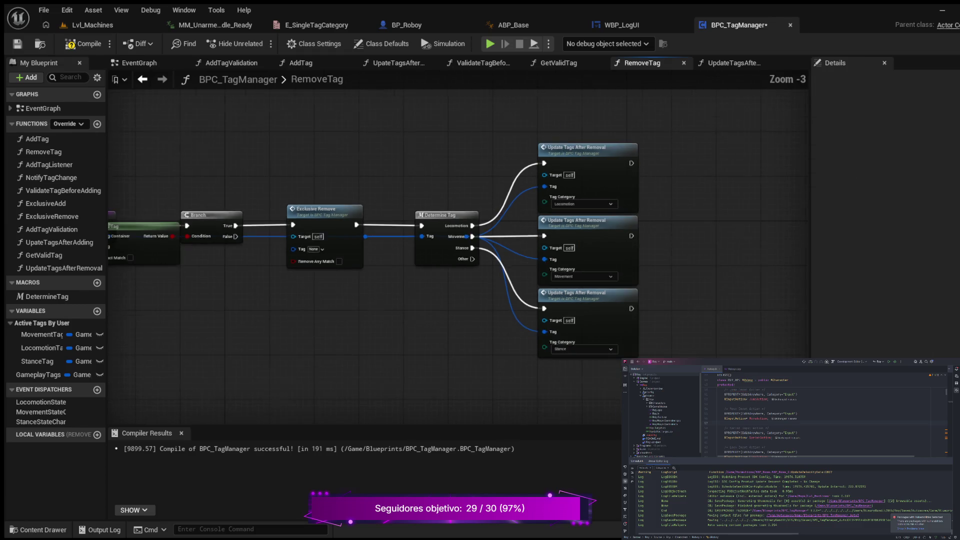
pyautogui.scroll(-1, 477, 266)
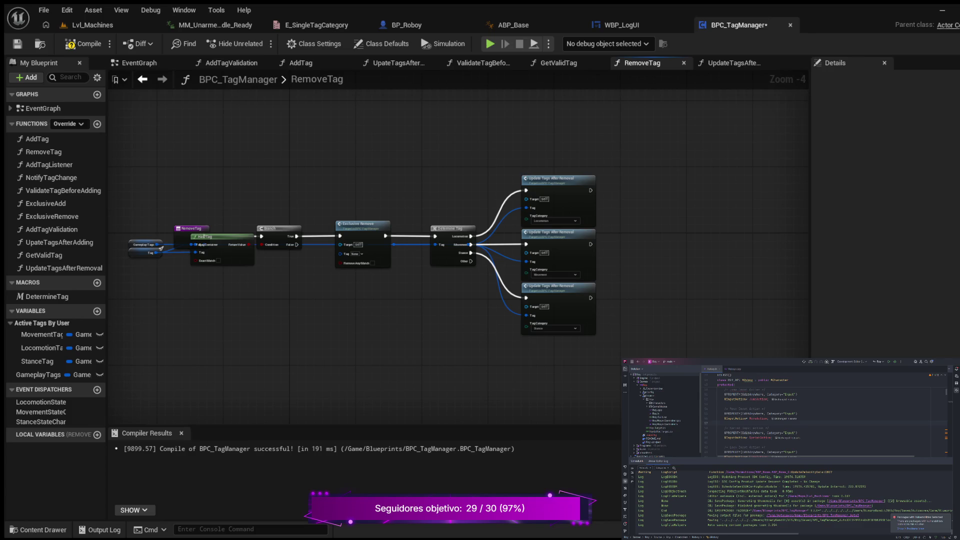
pyautogui.click(161, 248)
pyautogui.click(161, 249)
pyautogui.scroll(3, 623, 248)
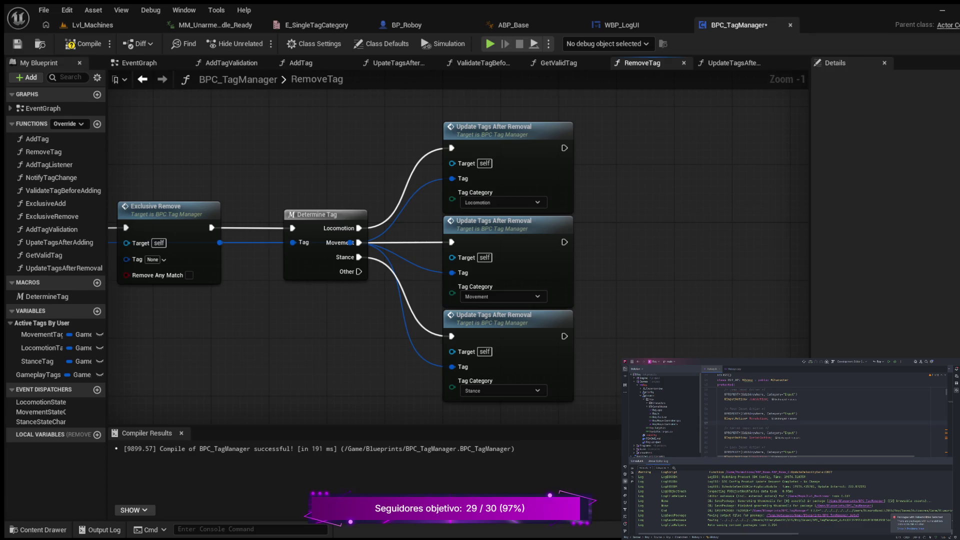
pyautogui.scroll(-2, 568, 265)
pyautogui.moveTo(317, 309)
pyautogui.mouseDown()
pyautogui.moveTo(580, 275)
pyautogui.moveTo(508, 274)
pyautogui.moveTo(372, 306)
pyautogui.mouseUp()
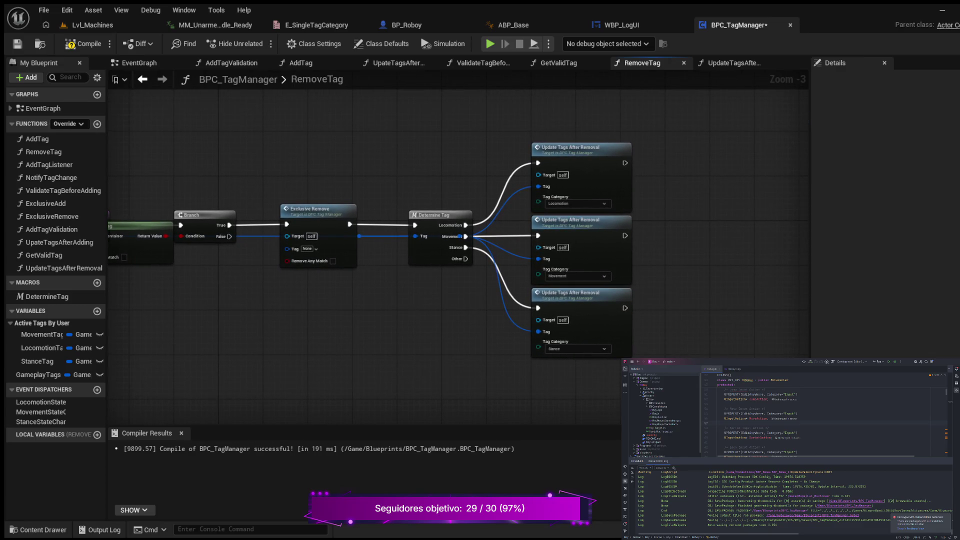
pyautogui.scroll(3, 383, 309)
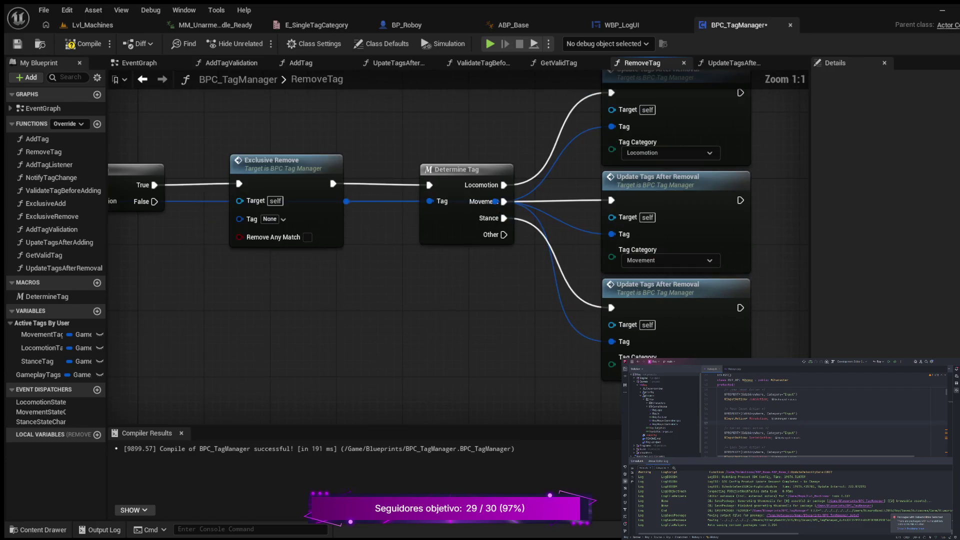
pyautogui.moveTo(445, 257)
pyautogui.mouseDown()
pyautogui.moveTo(381, 322)
pyautogui.moveTo(363, 275)
pyautogui.mouseUp()
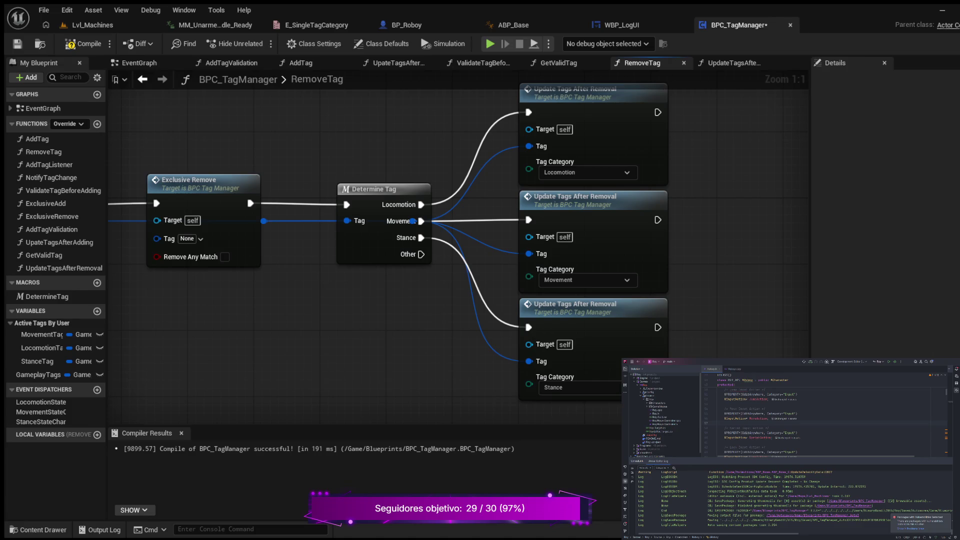
pyautogui.moveTo(213, 219); pyautogui.dragTo(625, 210)
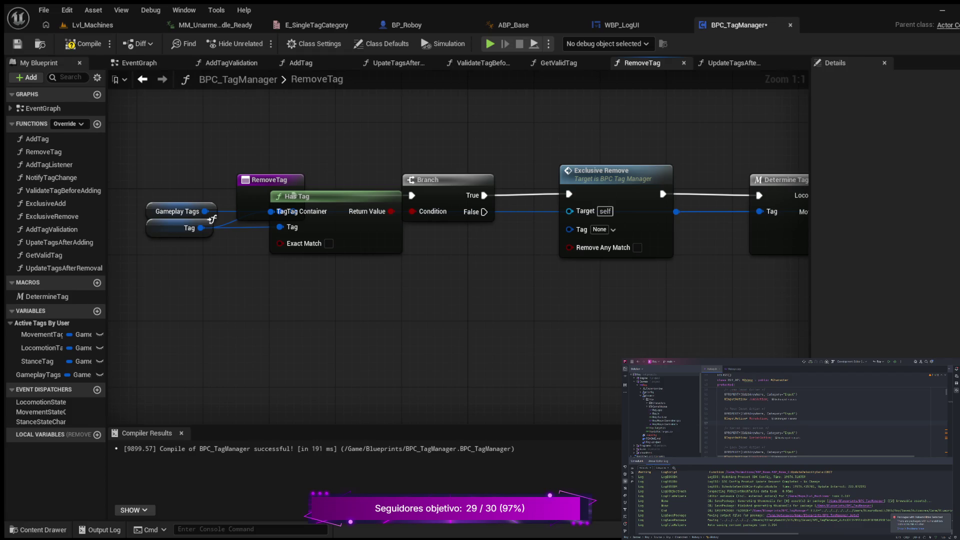
# Step: Separate the Branch, Has Tag and RemoveTag nodes and wire the tag into Exclusive Remove's Tag pin
pyautogui.moveTo(420, 179); pyautogui.dragTo(436, 153)
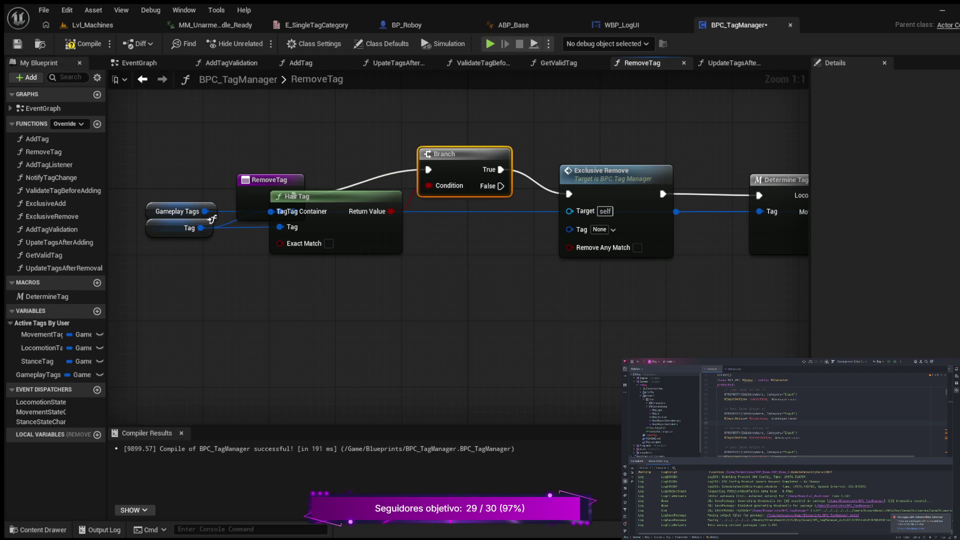
pyautogui.moveTo(294, 195); pyautogui.dragTo(285, 243)
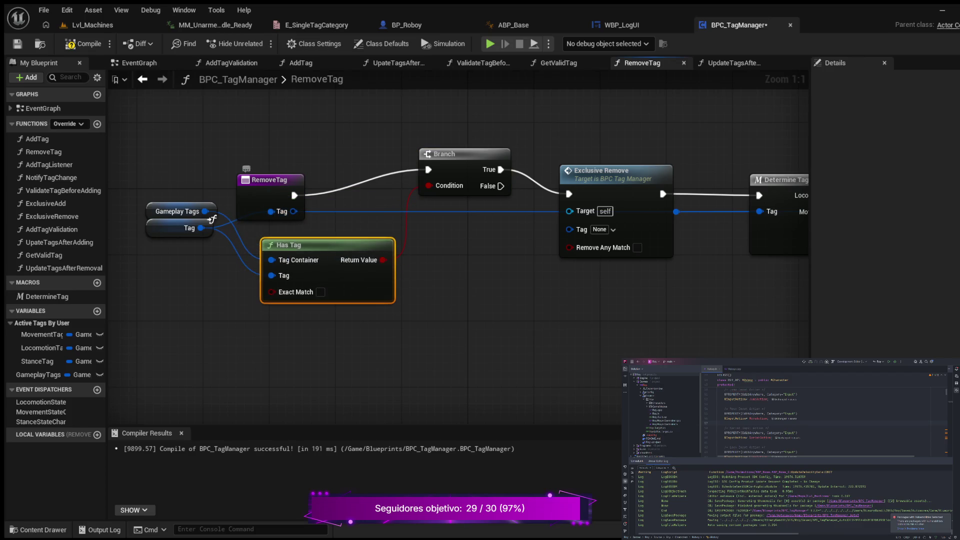
pyautogui.moveTo(245, 168); pyautogui.dragTo(252, 142)
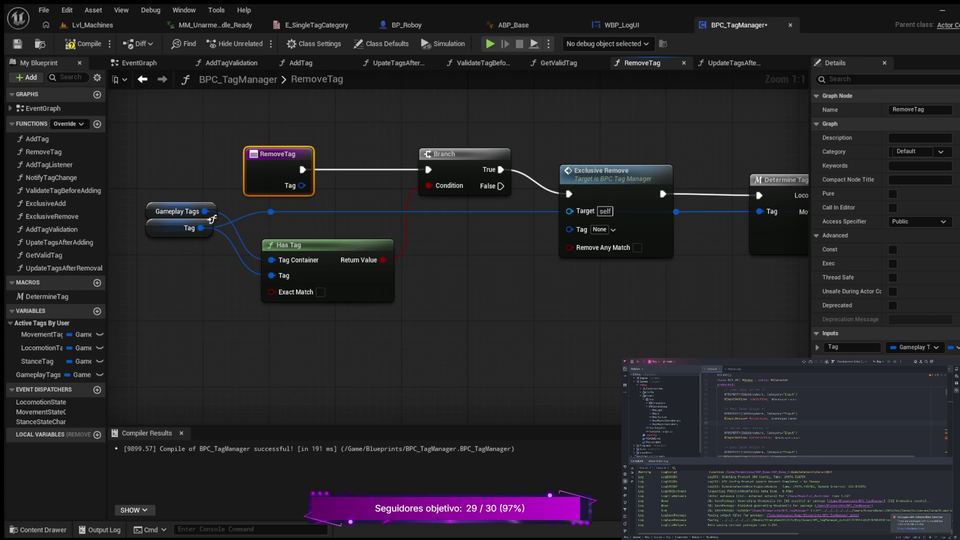
pyautogui.moveTo(270, 212); pyautogui.dragTo(568, 229)
# Step: Straighten the nodes from Gameplay Tags to Exclusive Remove and add Determine Tag to the selection
pyautogui.scroll(-3, 550, 277)
pyautogui.moveTo(292, 135)
pyautogui.mouseDown()
pyautogui.moveTo(562, 302)
pyautogui.moveTo(500, 322)
pyautogui.moveTo(403, 317)
pyautogui.moveTo(495, 321)
pyautogui.mouseUp()
pyautogui.press('q')
pyautogui.moveTo(190, 158)
pyautogui.mouseDown()
pyautogui.moveTo(369, 279)
pyautogui.moveTo(672, 302)
pyautogui.mouseUp()
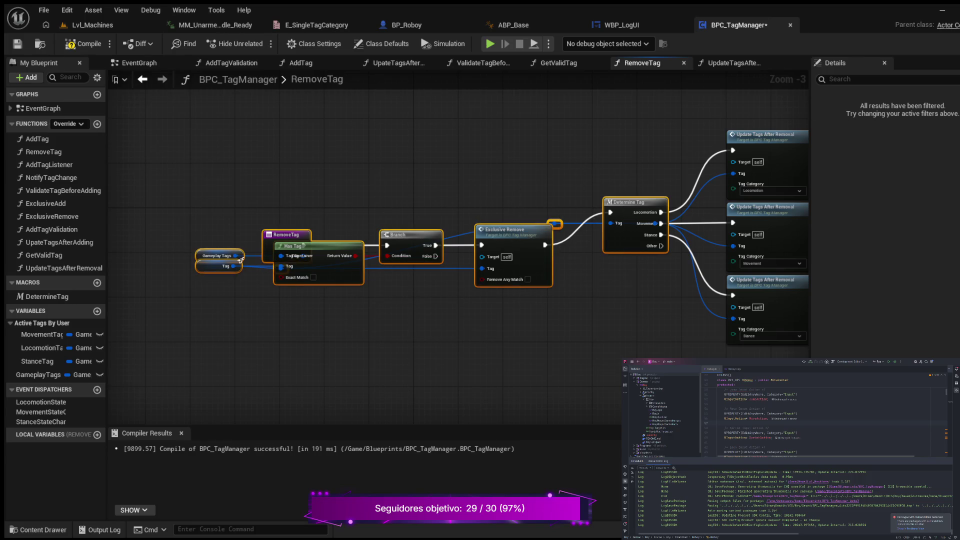
# Step: Align Determine Tag and the three Update Tags After Removal calls into one straight row
pyautogui.press('q')
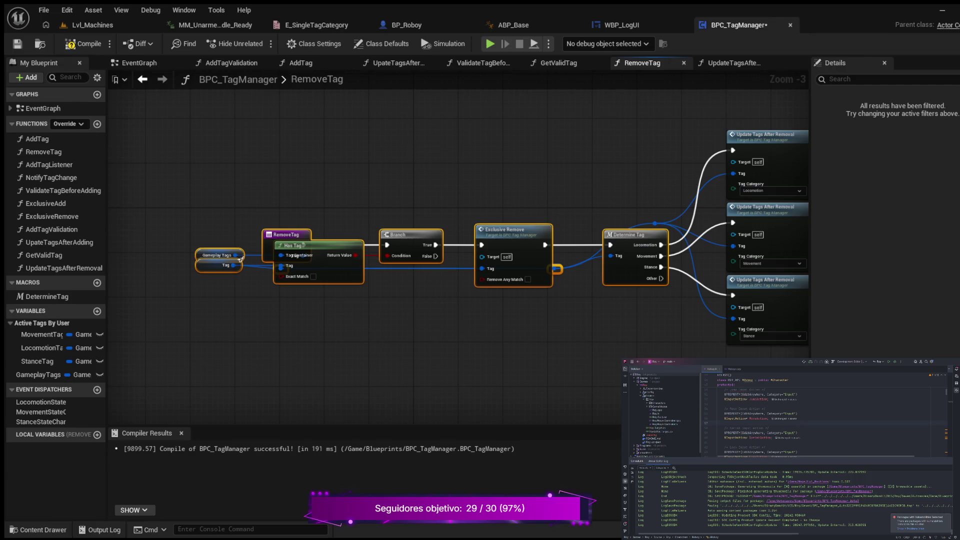
pyautogui.moveTo(185, 140); pyautogui.dragTo(804, 350)
pyautogui.press('q')
pyautogui.moveTo(628, 319)
pyautogui.mouseDown()
pyautogui.moveTo(542, 300)
pyautogui.moveTo(575, 309)
pyautogui.moveTo(429, 317)
pyautogui.moveTo(521, 320)
pyautogui.mouseUp()
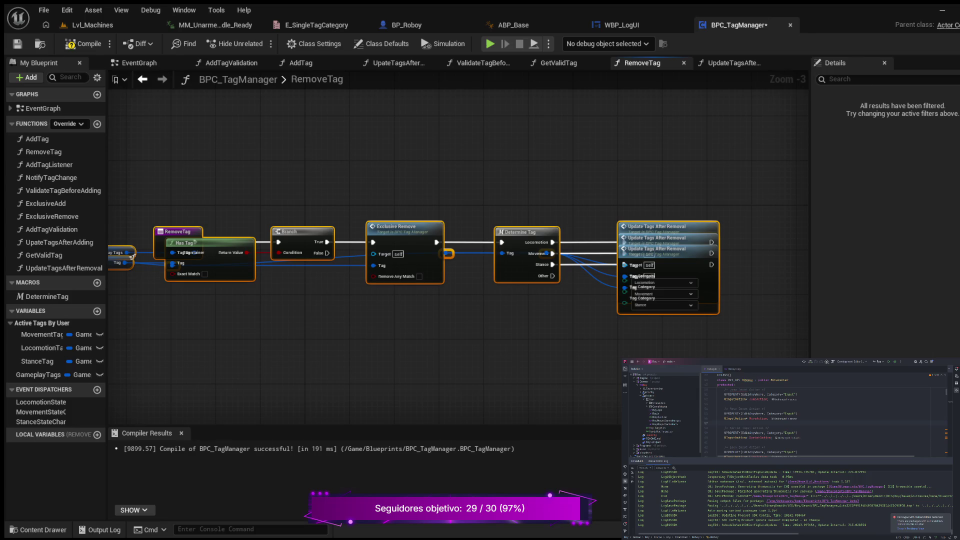
# Step: Compile and save BPC_TagManager, then open the UpdateTagsAfterRemoval function graph
pyautogui.hotkey('ctrl', 's')
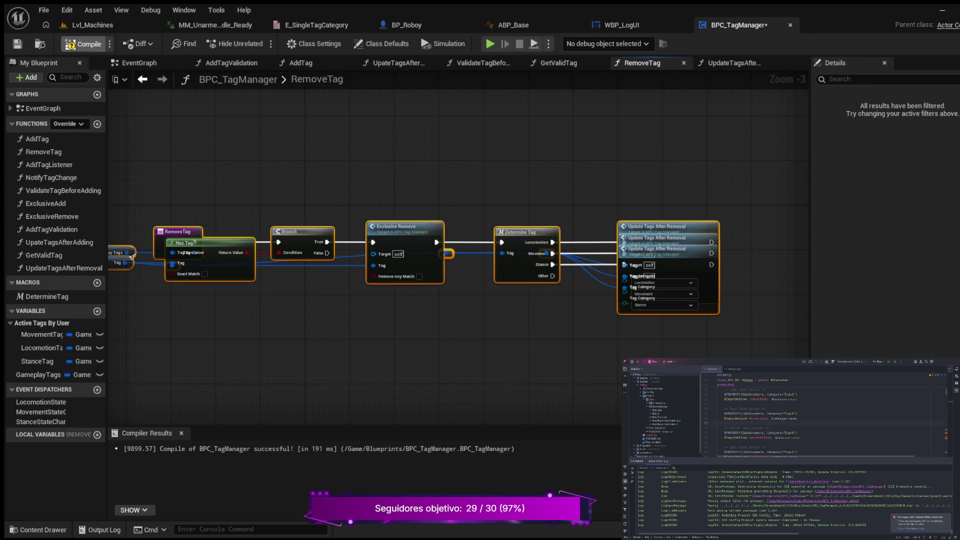
pyautogui.moveTo(393, 159)
pyautogui.mouseDown()
pyautogui.moveTo(506, 123)
pyautogui.moveTo(404, 119)
pyautogui.moveTo(275, 148)
pyautogui.mouseUp()
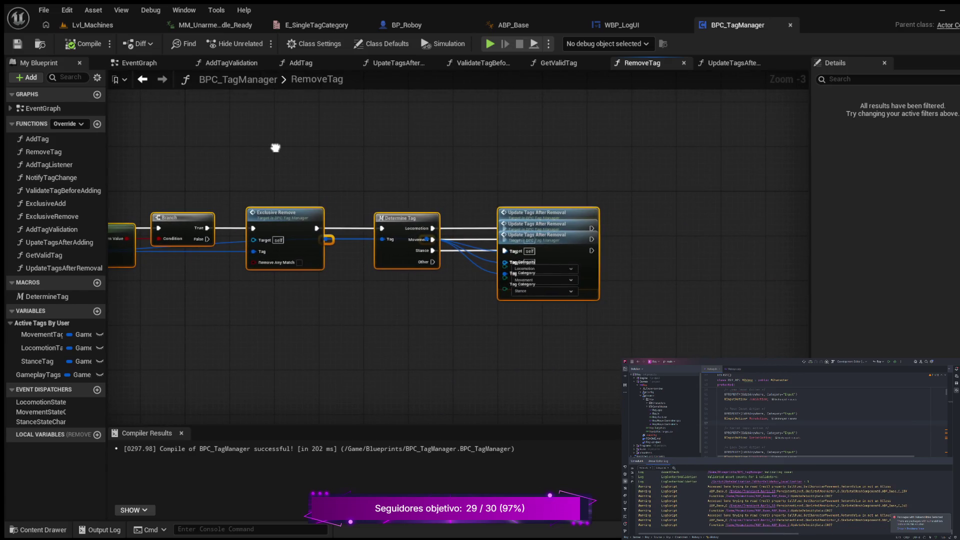
pyautogui.moveTo(395, 157)
pyautogui.mouseDown()
pyautogui.moveTo(375, 157)
pyautogui.moveTo(532, 167)
pyautogui.moveTo(353, 159)
pyautogui.mouseUp()
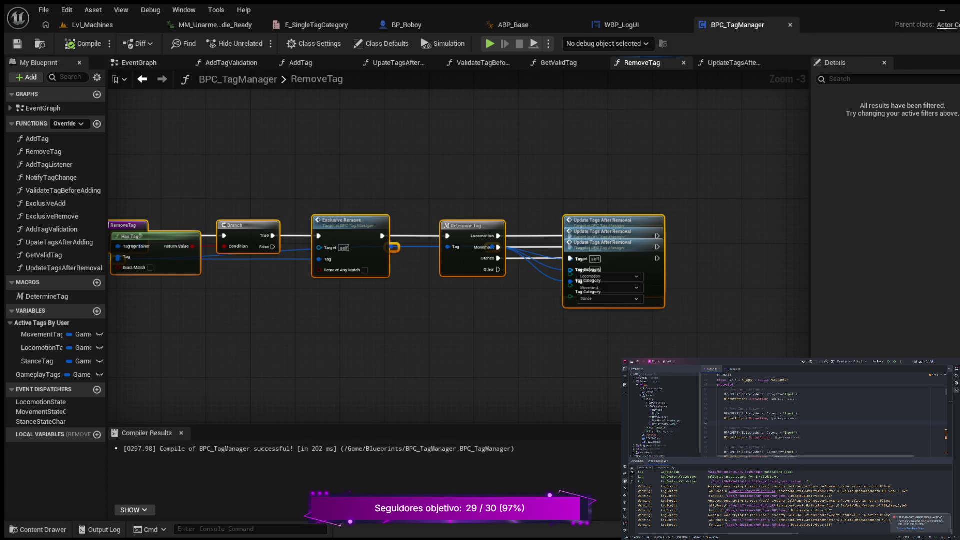
pyautogui.doubleClick(603, 220)
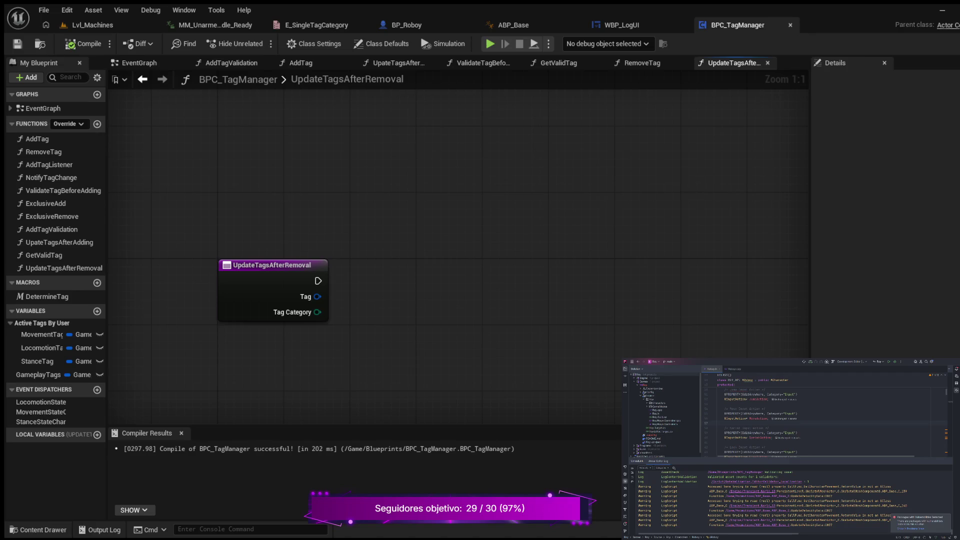
# Step: Add a Switch on E_SingleTagCategory driven by the entry exec and Tag Category, plus a Set LocomotionTag node
pyautogui.moveTo(393, 265)
pyautogui.mouseDown()
pyautogui.moveTo(409, 283)
pyautogui.moveTo(407, 251)
pyautogui.mouseUp()
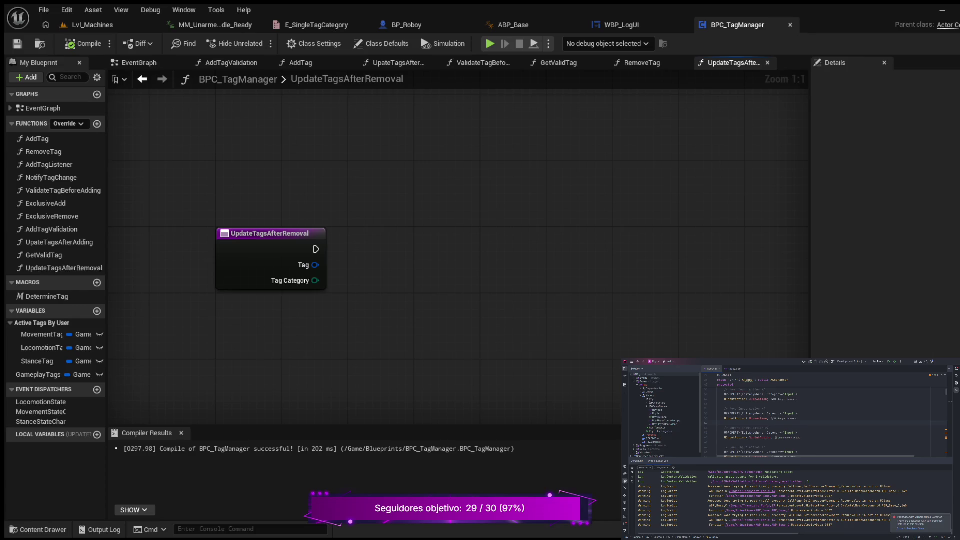
pyautogui.hotkey('ctrl', 'v')
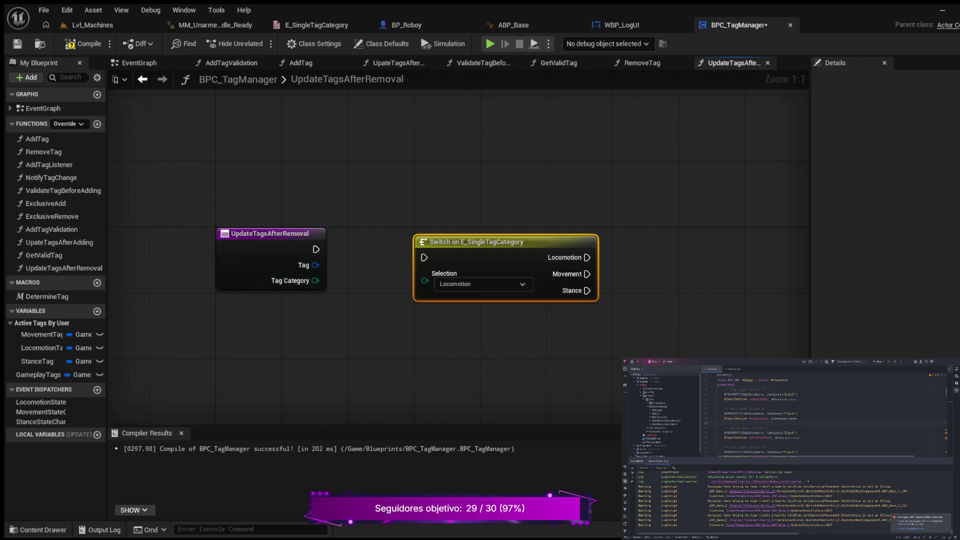
pyautogui.moveTo(475, 241); pyautogui.dragTo(475, 233)
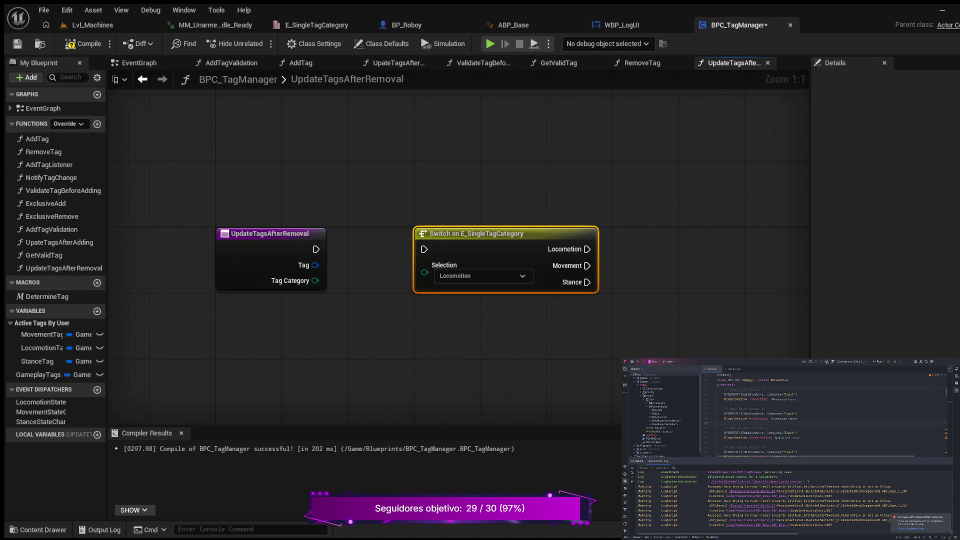
pyautogui.moveTo(316, 249); pyautogui.dragTo(424, 249)
pyautogui.moveTo(315, 280); pyautogui.dragTo(425, 273)
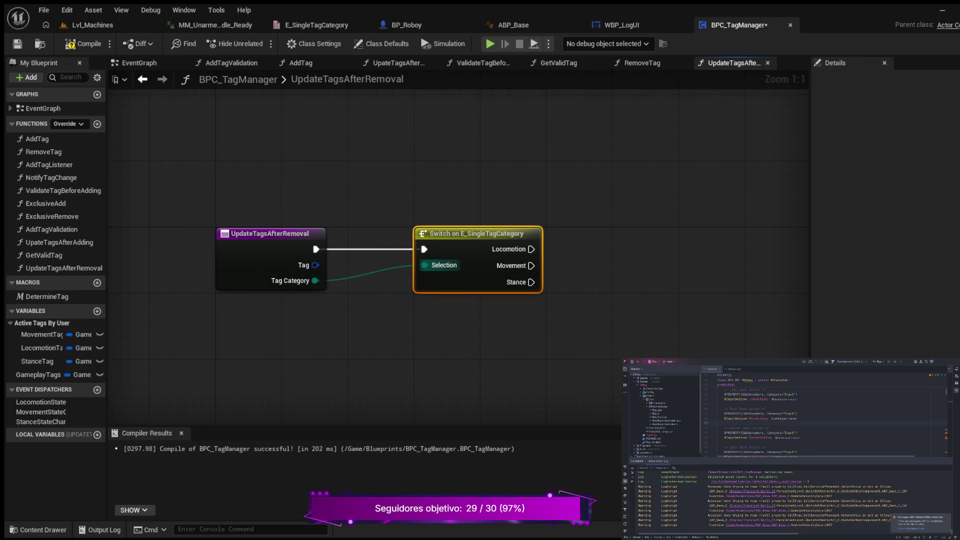
pyautogui.moveTo(634, 301)
pyautogui.mouseDown()
pyautogui.moveTo(456, 347)
pyautogui.moveTo(453, 323)
pyautogui.mouseUp()
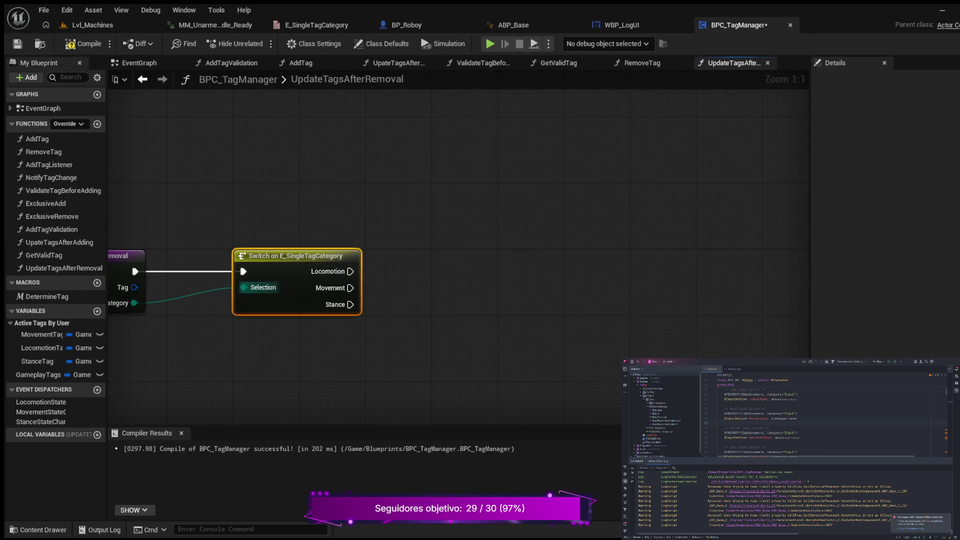
pyautogui.moveTo(43, 347); pyautogui.dragTo(472, 257)
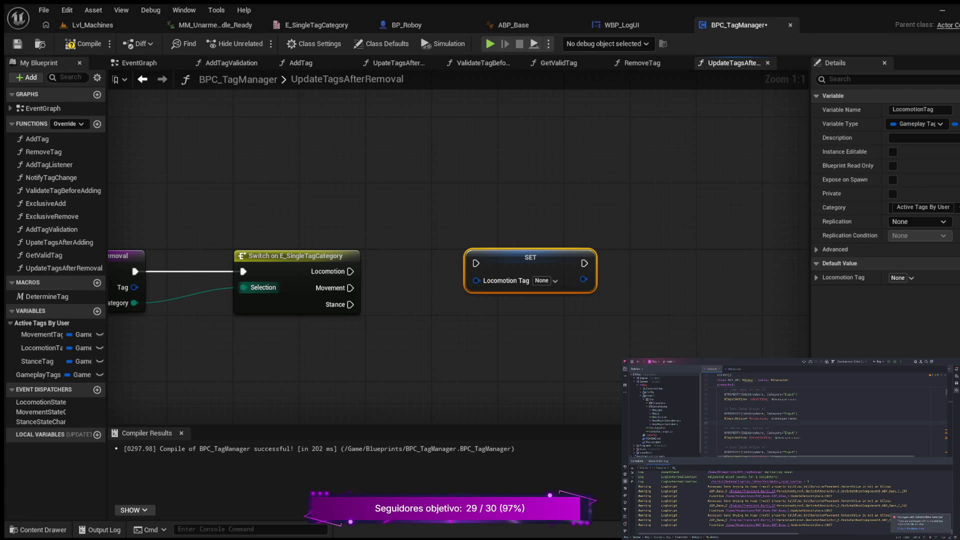
# Step: Run Set LocomotionTag from the Switch's Locomotion case, then paste in a Select node
pyautogui.moveTo(350, 271); pyautogui.dragTo(505, 257)
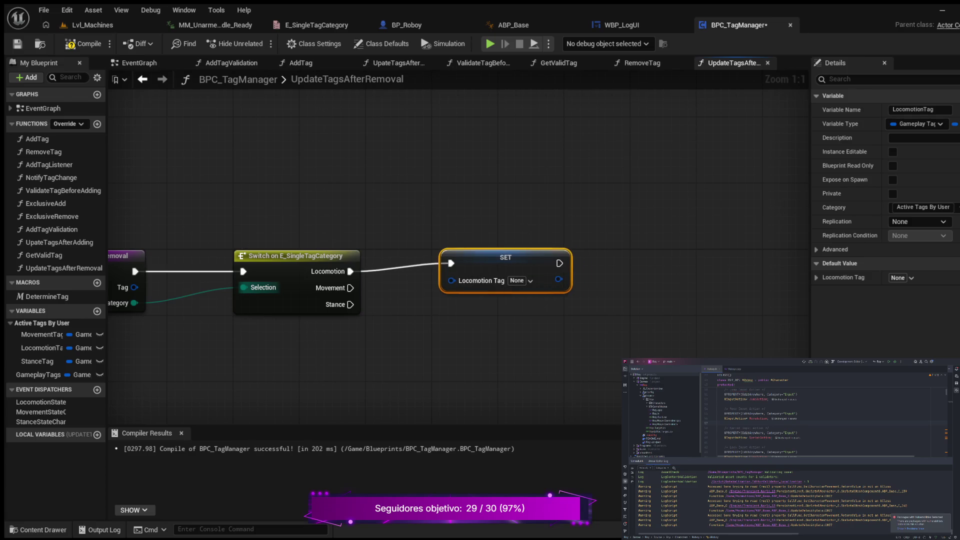
pyautogui.press('q')
pyautogui.moveTo(522, 223); pyautogui.dragTo(522, 149)
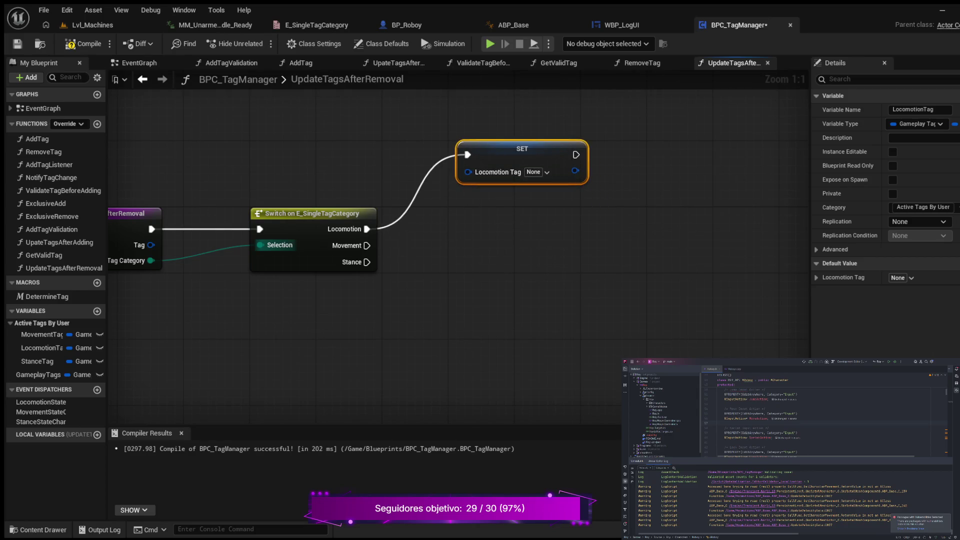
pyautogui.moveTo(518, 237)
pyautogui.mouseDown()
pyautogui.moveTo(465, 311)
pyautogui.moveTo(220, 319)
pyautogui.mouseUp()
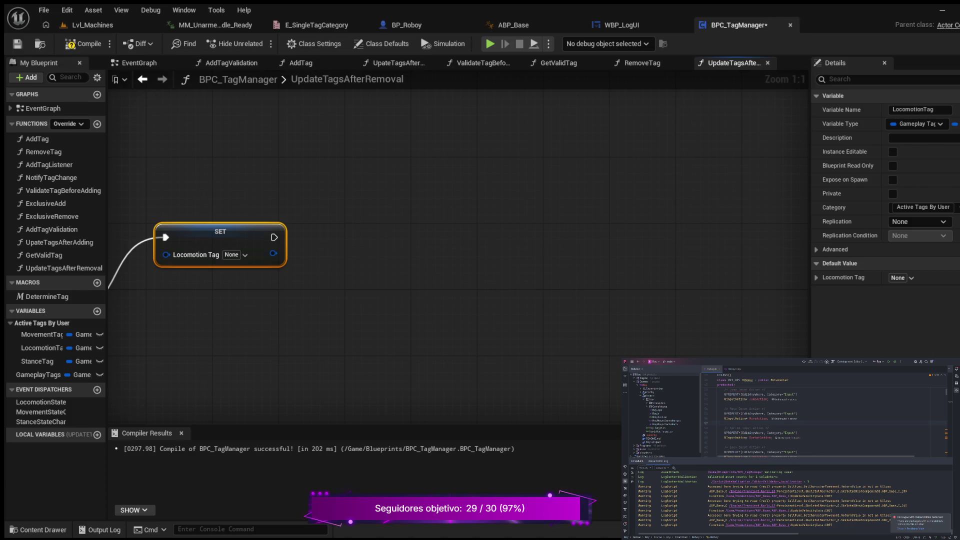
pyautogui.hotkey('ctrl', 'v')
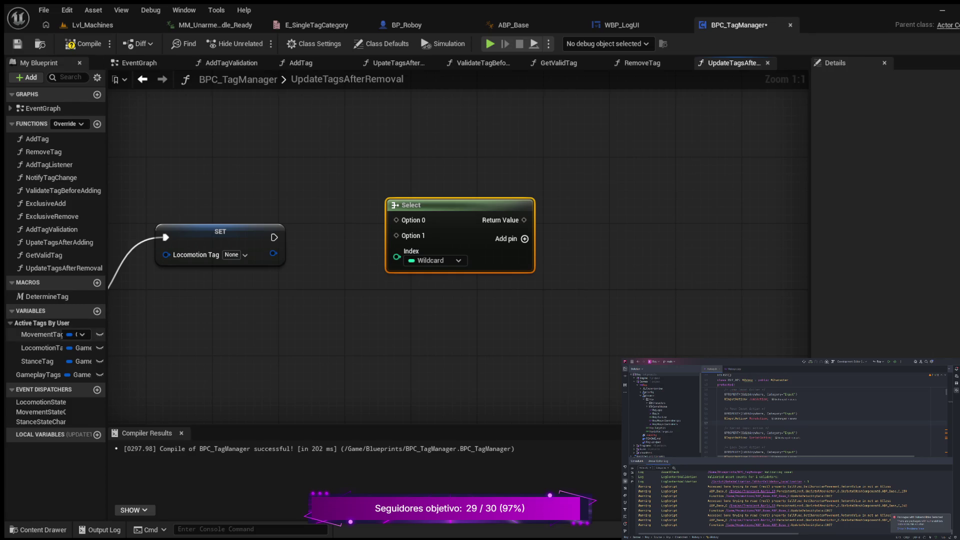
# Step: Add a Movement Tag getter feeding a new Matches Tag node and straighten the pair
pyautogui.click(45, 334)
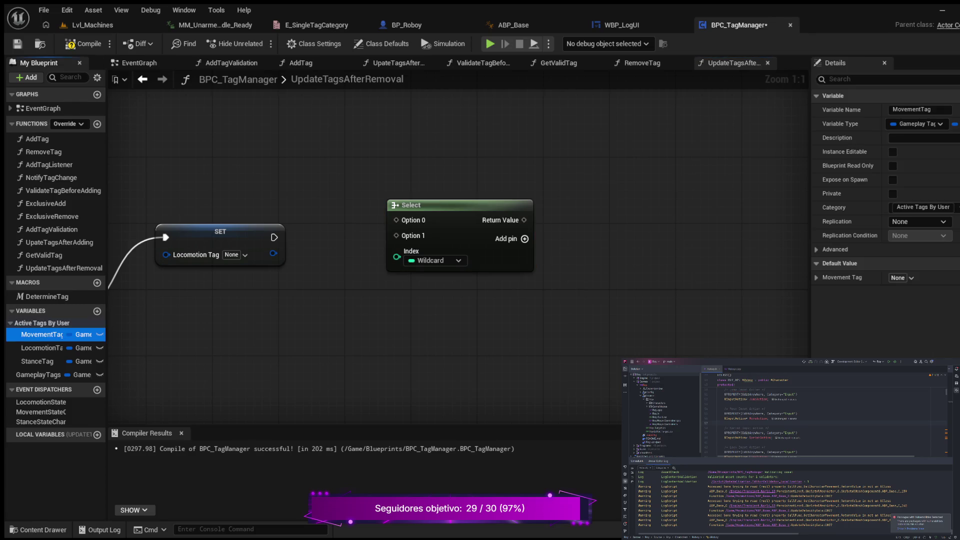
pyautogui.moveTo(45, 335); pyautogui.dragTo(253, 142)
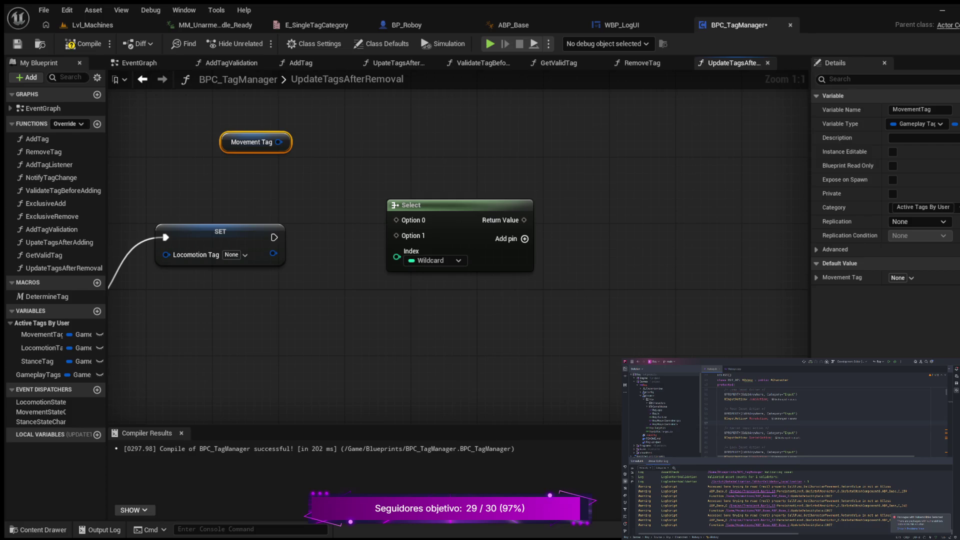
pyautogui.moveTo(279, 142); pyautogui.dragTo(361, 129)
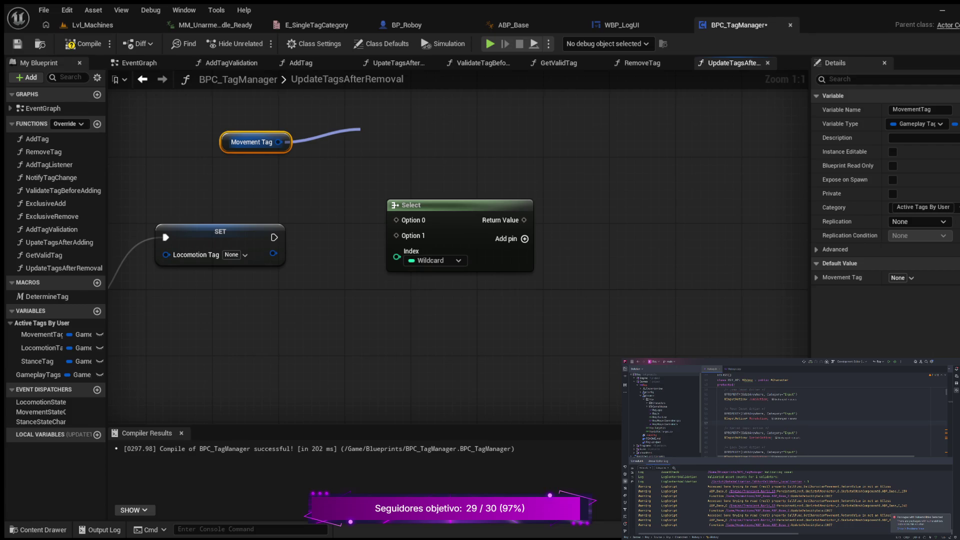
pyautogui.press('Return')
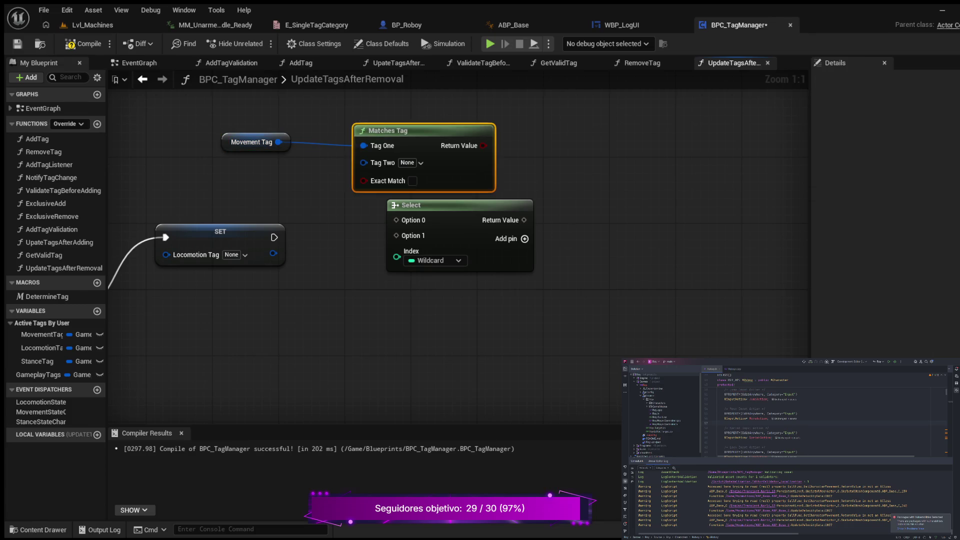
pyautogui.click(251, 142)
pyautogui.keyDown('ctrl'); pyautogui.click(389, 131); pyautogui.keyUp('ctrl')
pyautogui.click(390, 131)
pyautogui.moveTo(390, 130); pyautogui.dragTo(374, 123)
pyautogui.keyDown('ctrl'); pyautogui.click(252, 142); pyautogui.keyUp('ctrl')
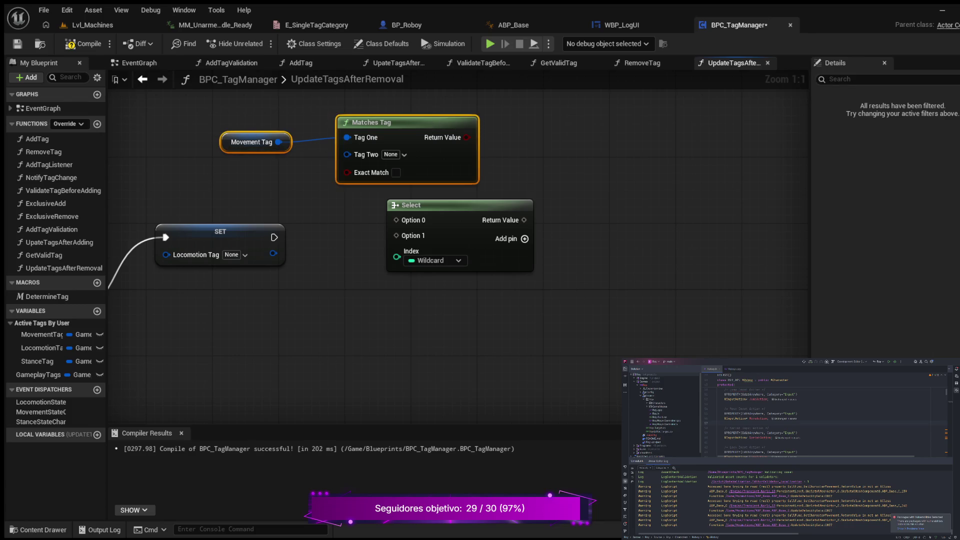
pyautogui.press('q')
pyautogui.moveTo(373, 123); pyautogui.dragTo(365, 106)
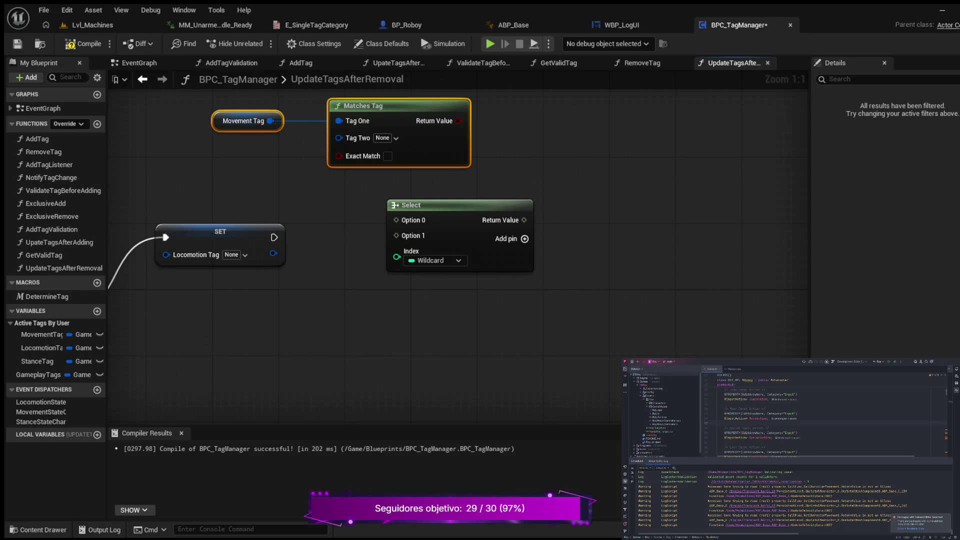
# Step: Drive the Select node's Index from Matches Tag's Return Value, bringing Switch and SET into view
pyautogui.moveTo(458, 121)
pyautogui.mouseDown()
pyautogui.moveTo(385, 213)
pyautogui.moveTo(397, 251)
pyautogui.mouseUp()
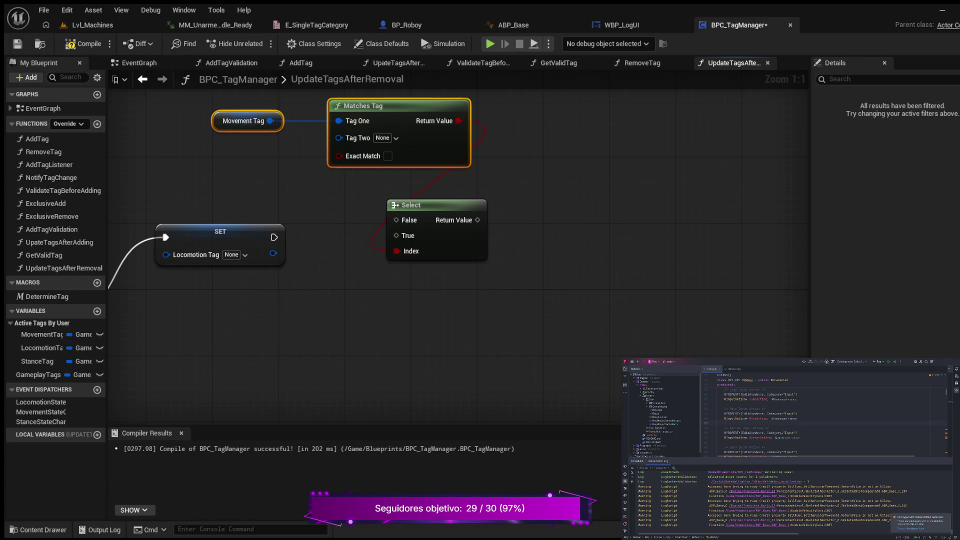
pyautogui.moveTo(276, 351)
pyautogui.mouseDown()
pyautogui.moveTo(440, 298)
pyautogui.moveTo(373, 321)
pyautogui.moveTo(337, 371)
pyautogui.mouseUp()
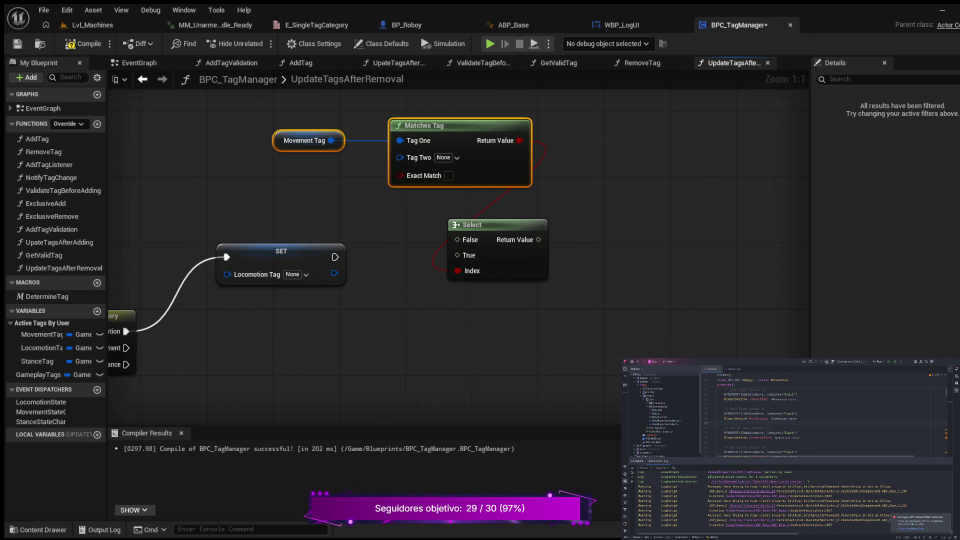
pyautogui.moveTo(356, 355)
pyautogui.mouseDown()
pyautogui.moveTo(499, 315)
pyautogui.moveTo(482, 332)
pyautogui.moveTo(491, 365)
pyautogui.mouseUp()
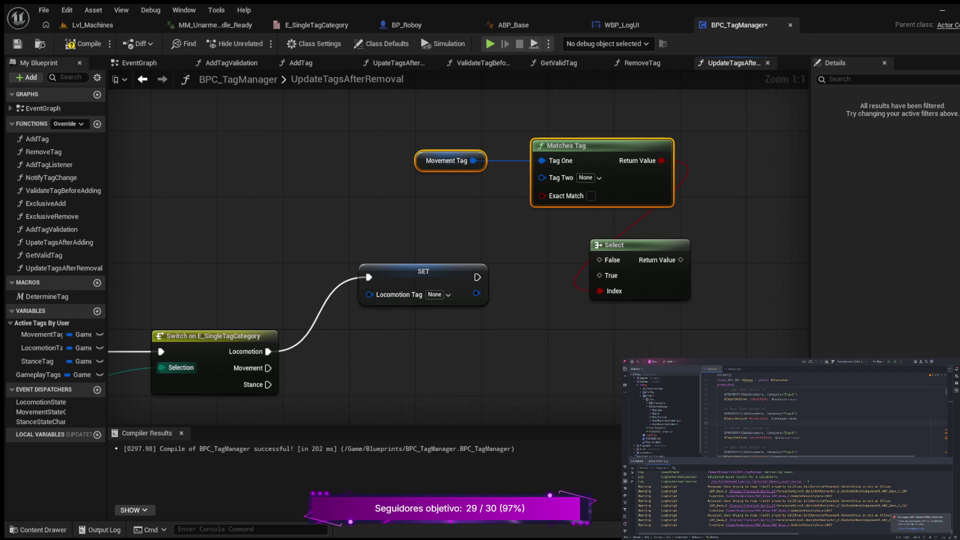
# Step: Line up Movement Tag, Matches Tag and Select in a single row
pyautogui.moveTo(388, 122); pyautogui.dragTo(740, 249)
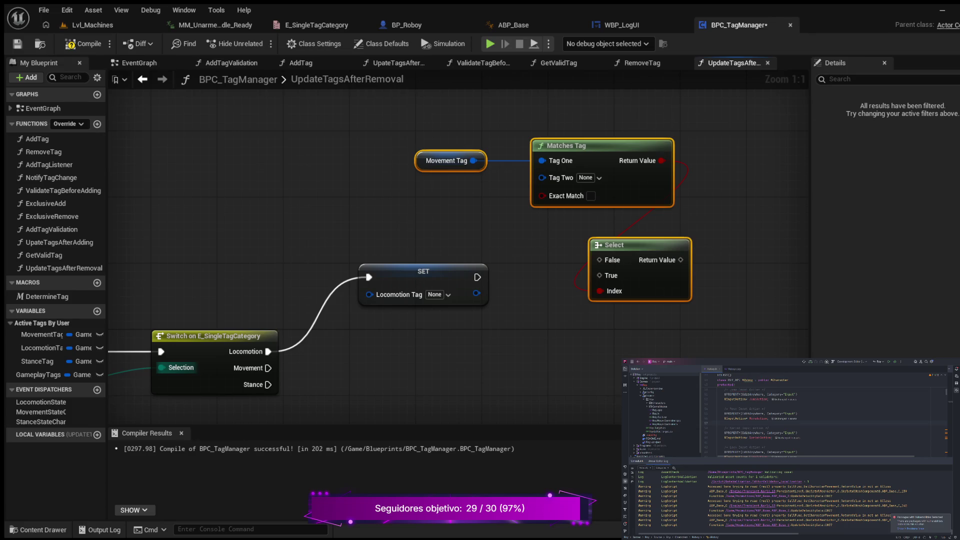
pyautogui.moveTo(614, 245); pyautogui.dragTo(614, 115)
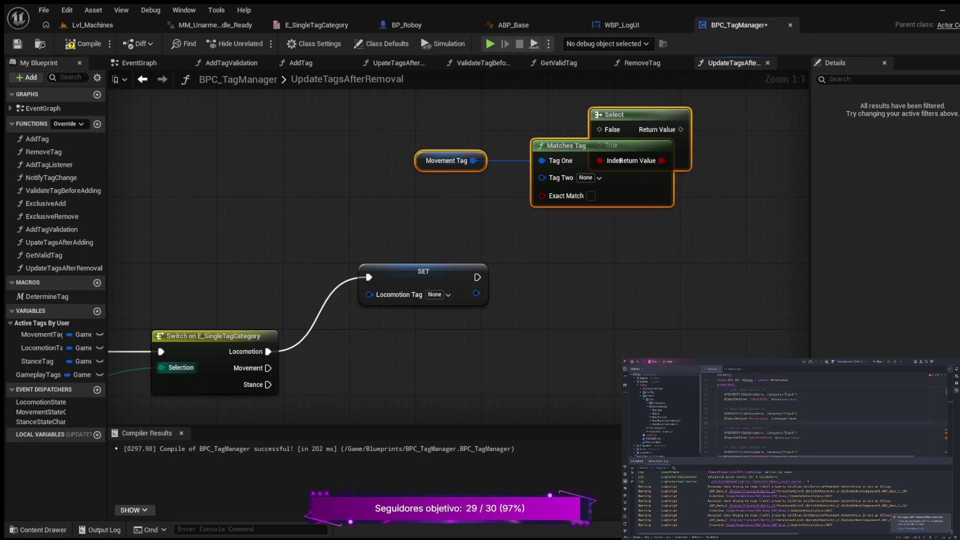
pyautogui.moveTo(614, 114)
pyautogui.mouseDown()
pyautogui.moveTo(703, 134)
pyautogui.moveTo(466, 129)
pyautogui.moveTo(513, 129)
pyautogui.moveTo(604, 152)
pyautogui.moveTo(664, 143)
pyautogui.moveTo(577, 152)
pyautogui.moveTo(571, 161)
pyautogui.mouseUp()
pyautogui.click(465, 129)
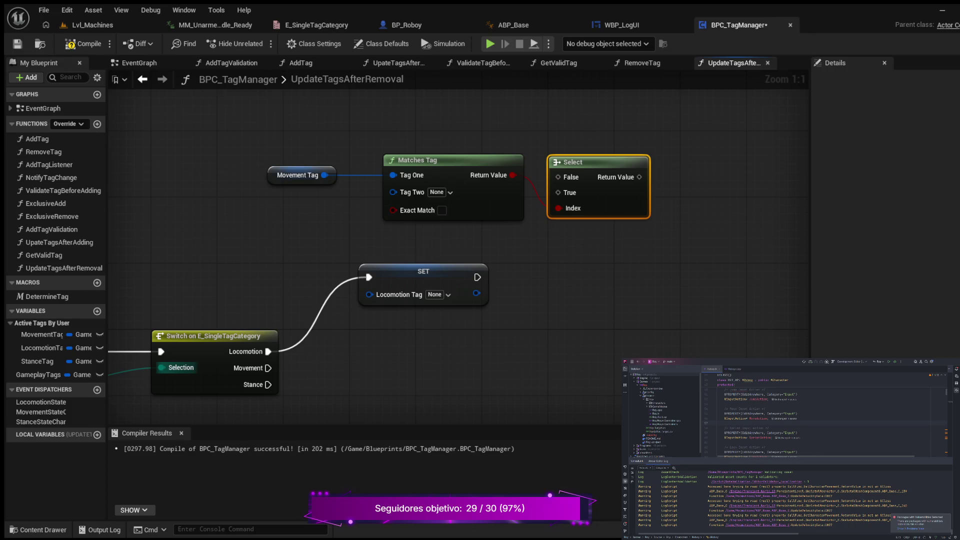
# Step: Shift the condition row left, reposition SET, and wire Select's Return Value into Locomotion Tag
pyautogui.moveTo(574, 272); pyautogui.dragTo(685, 274)
pyautogui.moveTo(382, 132); pyautogui.dragTo(794, 230)
pyautogui.moveTo(656, 160); pyautogui.dragTo(432, 169)
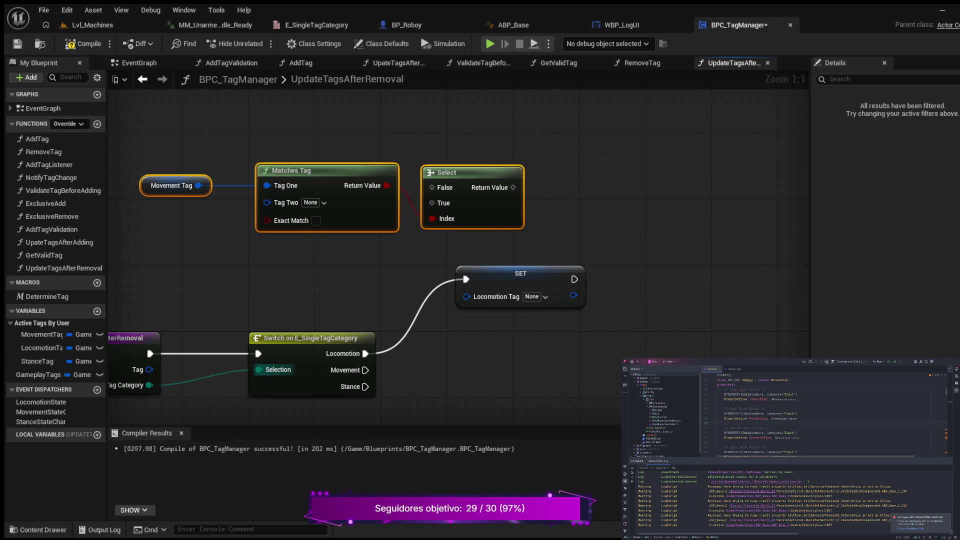
pyautogui.moveTo(520, 273); pyautogui.dragTo(625, 222)
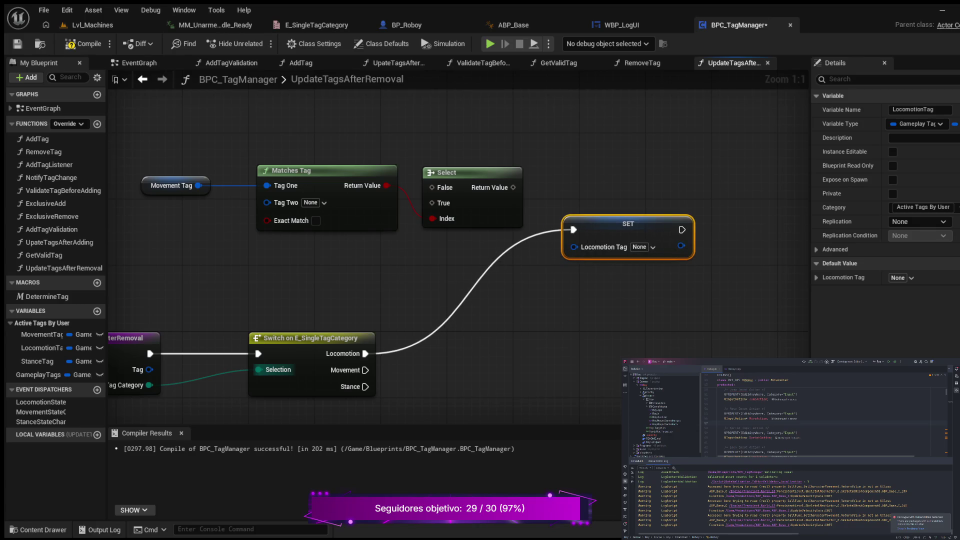
pyautogui.moveTo(513, 187)
pyautogui.mouseDown()
pyautogui.moveTo(558, 243)
pyautogui.moveTo(573, 246)
pyautogui.moveTo(584, 222)
pyautogui.moveTo(597, 222)
pyautogui.mouseUp()
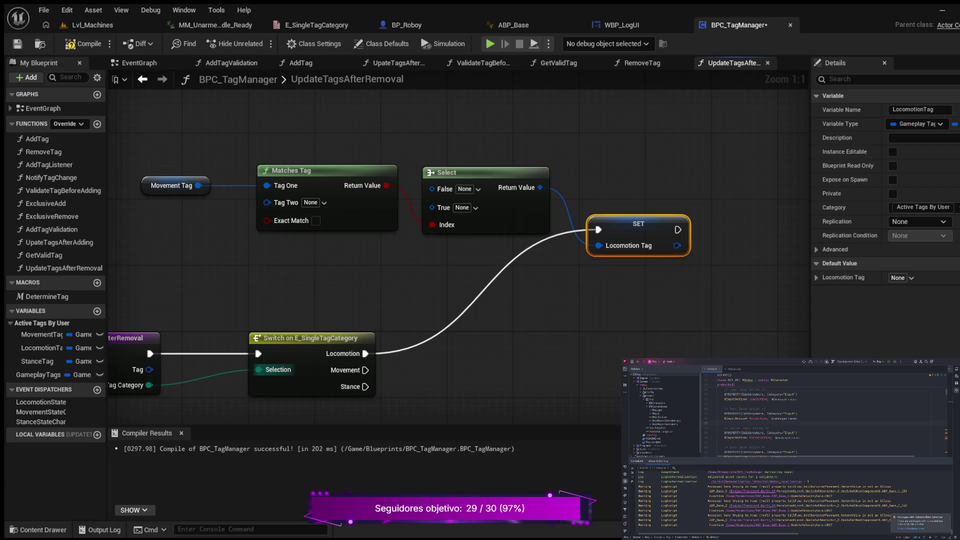
# Step: Settle the Matches Tag node in place, comparing against State.Movement.Moving
pyautogui.click(432, 161)
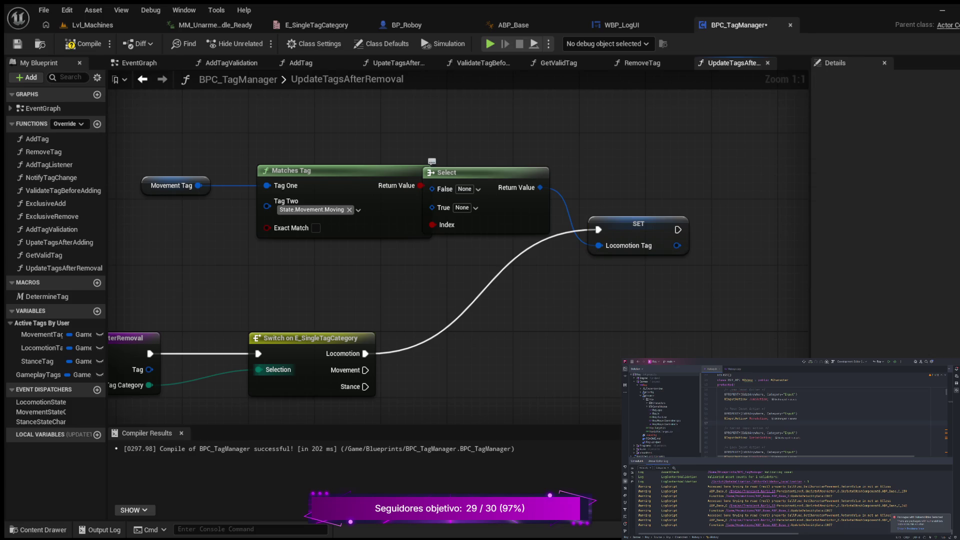
pyautogui.moveTo(280, 171); pyautogui.dragTo(264, 172)
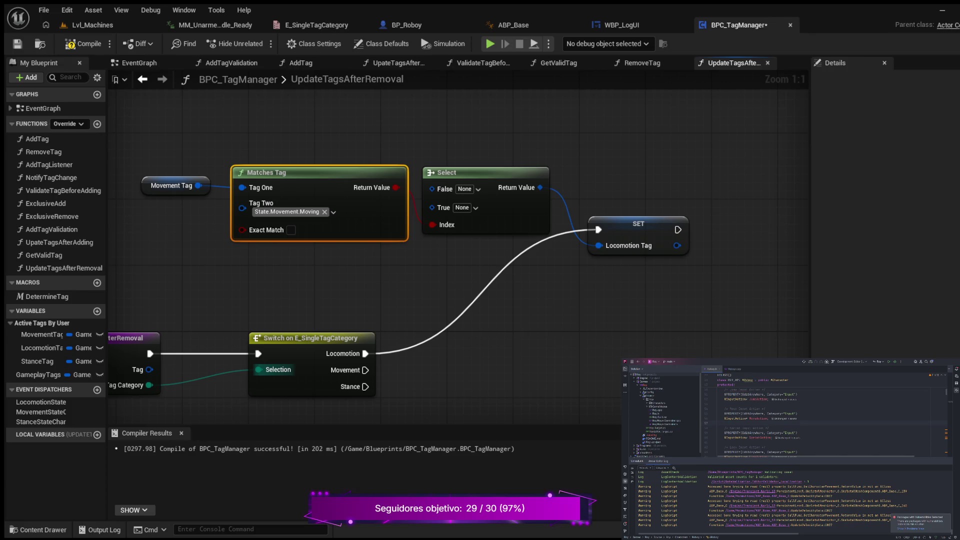
pyautogui.moveTo(710, 295); pyautogui.dragTo(686, 259)
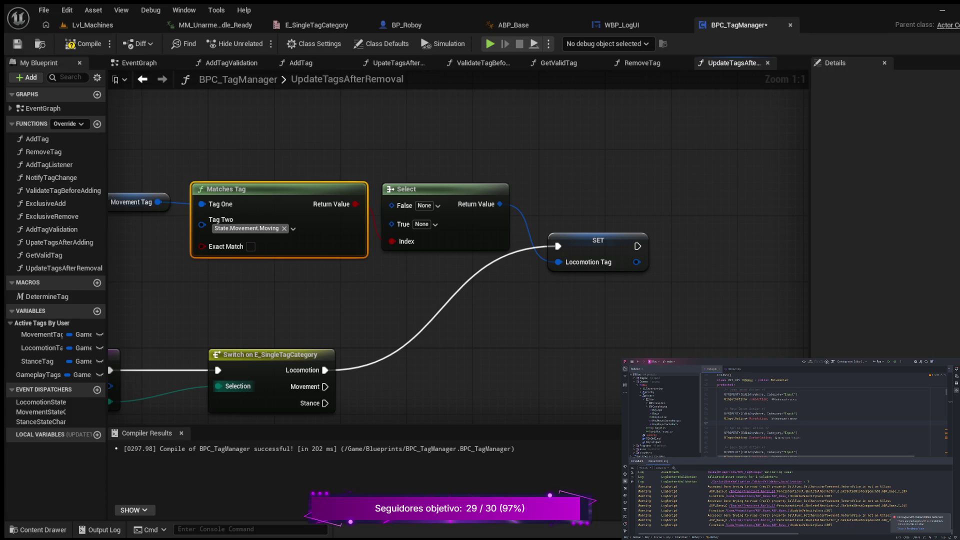
# Step: Move the SET Locomotion Tag node down-right and recentre the graph on it
pyautogui.press('Escape')
pyautogui.moveTo(547, 204)
pyautogui.mouseDown()
pyautogui.moveTo(558, 262)
pyautogui.moveTo(647, 273)
pyautogui.mouseUp()
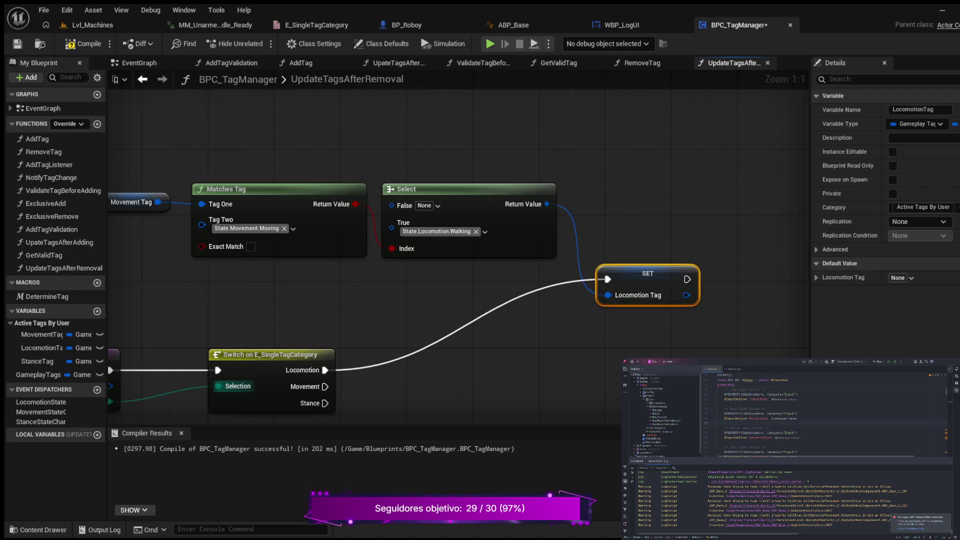
pyautogui.moveTo(500, 320); pyautogui.dragTo(576, 255)
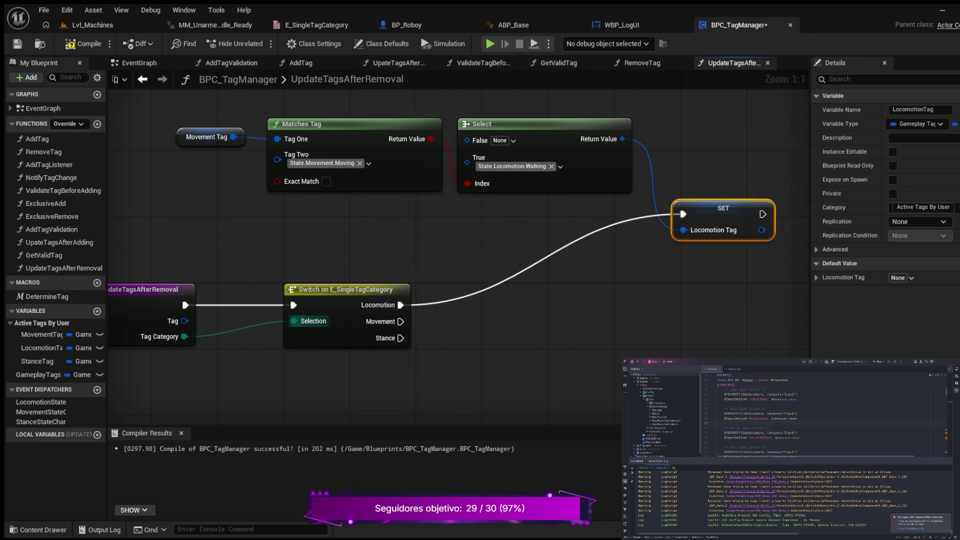
pyautogui.moveTo(761, 214)
pyautogui.mouseDown()
pyautogui.moveTo(558, 259)
pyautogui.moveTo(435, 254)
pyautogui.moveTo(488, 240)
pyautogui.moveTo(525, 246)
pyautogui.mouseUp()
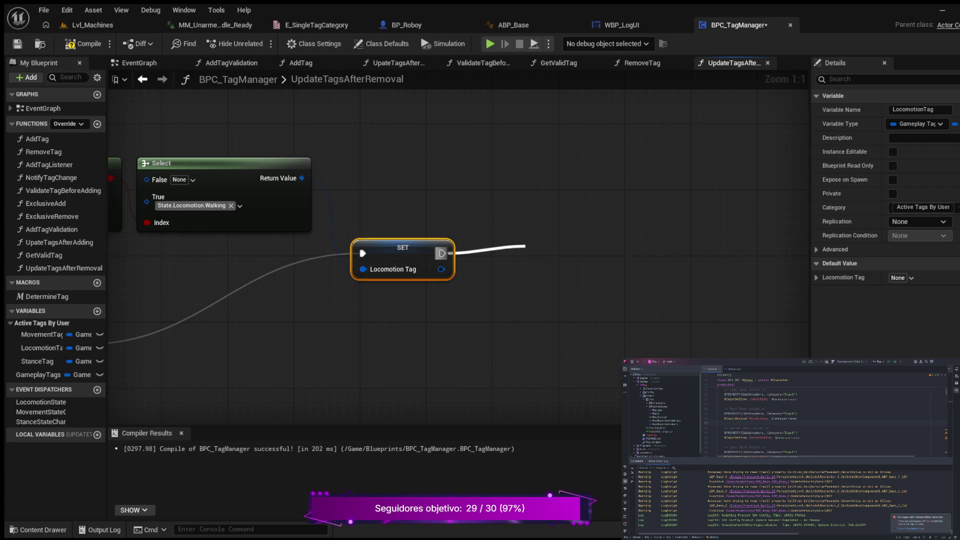
pyautogui.press('Return')
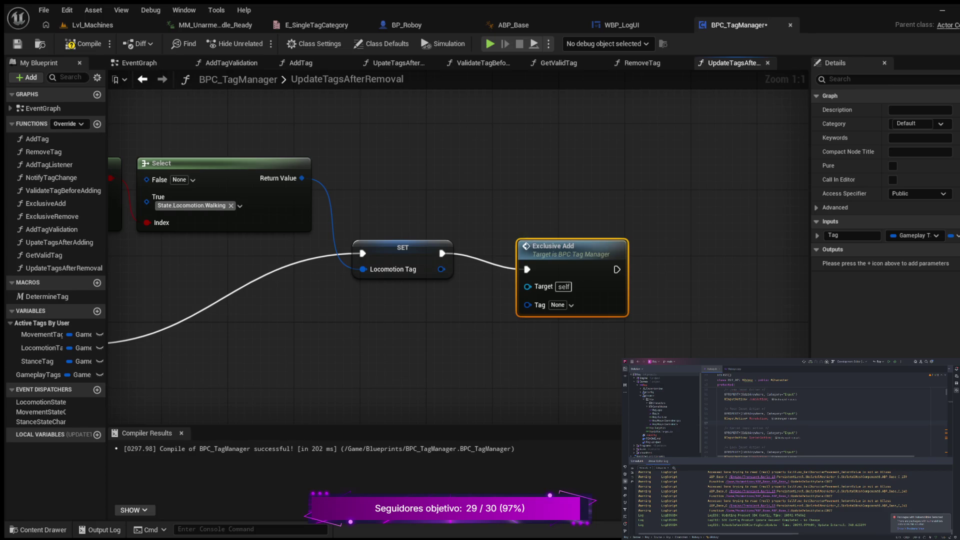
# Step: Align Exclusive Add after SET, feed it the Locomotion Tag, and compile the blueprint
pyautogui.press('q')
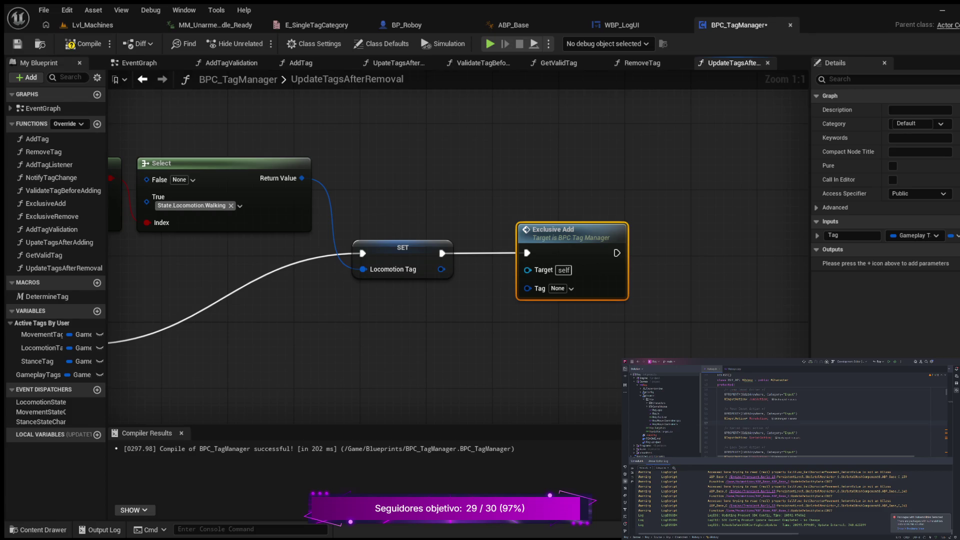
pyautogui.moveTo(441, 268); pyautogui.dragTo(527, 289)
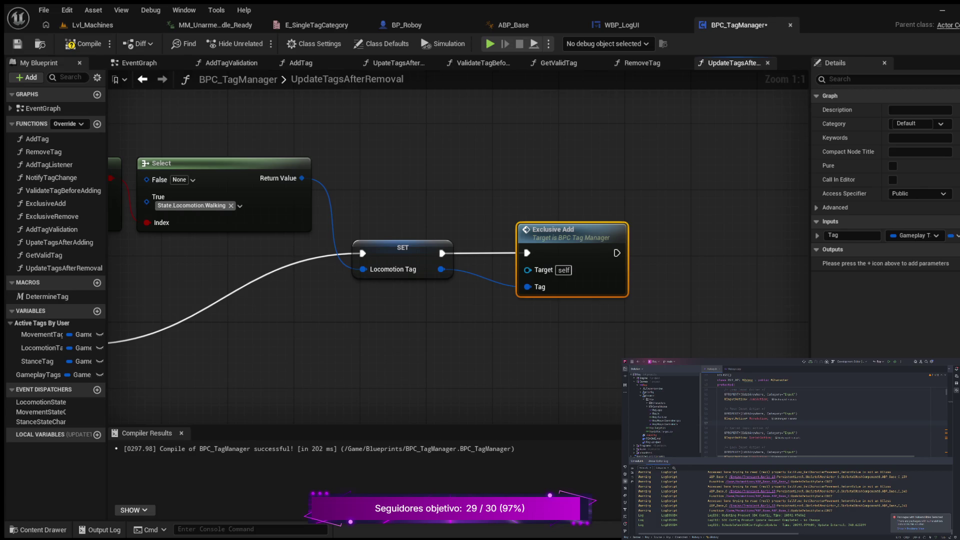
pyautogui.click(84, 44)
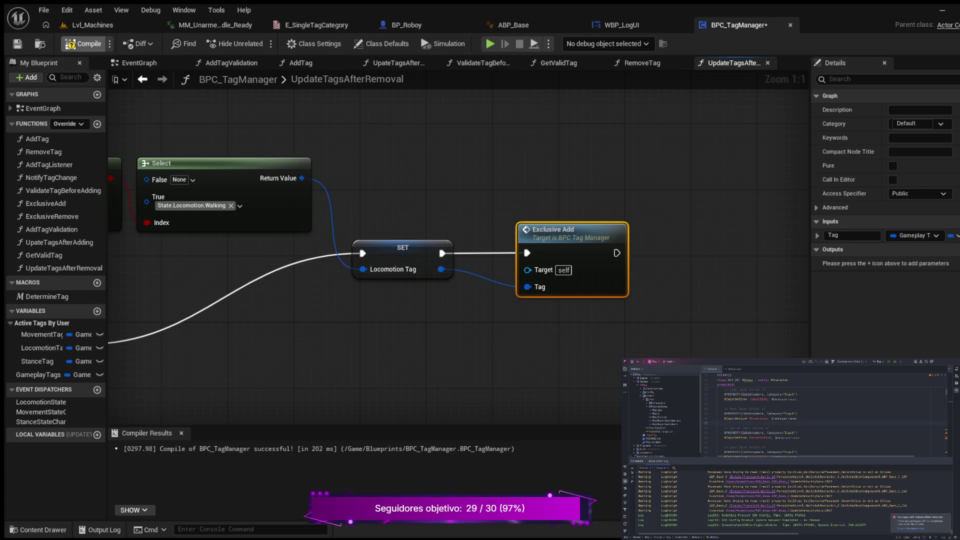
# Step: Zoom out and connect the Switch's Movement case to a new Branch node
pyautogui.scroll(-3, 450, 250)
pyautogui.moveTo(280, 235)
pyautogui.mouseDown()
pyautogui.moveTo(467, 251)
pyautogui.moveTo(499, 276)
pyautogui.mouseUp()
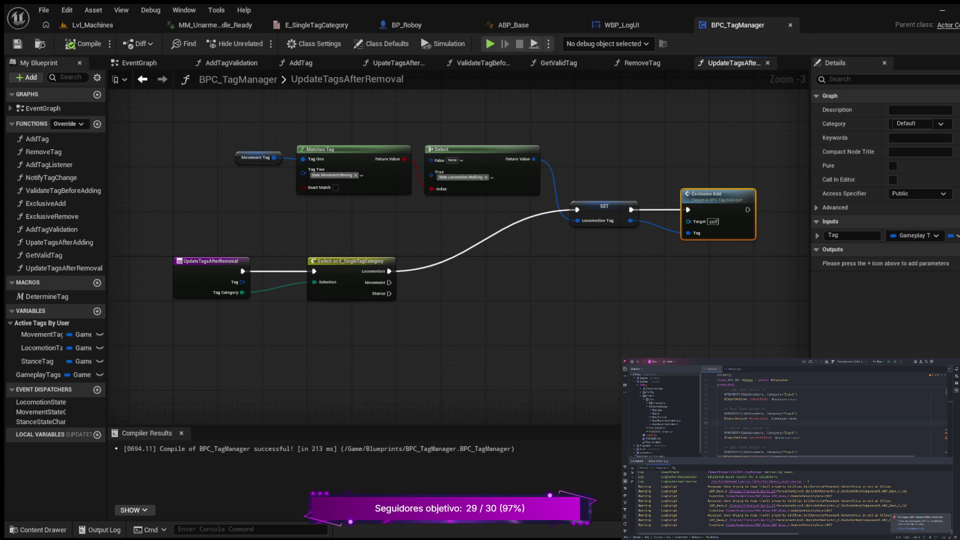
pyautogui.moveTo(370, 345)
pyautogui.mouseDown()
pyautogui.moveTo(235, 350)
pyautogui.moveTo(250, 352)
pyautogui.mouseUp()
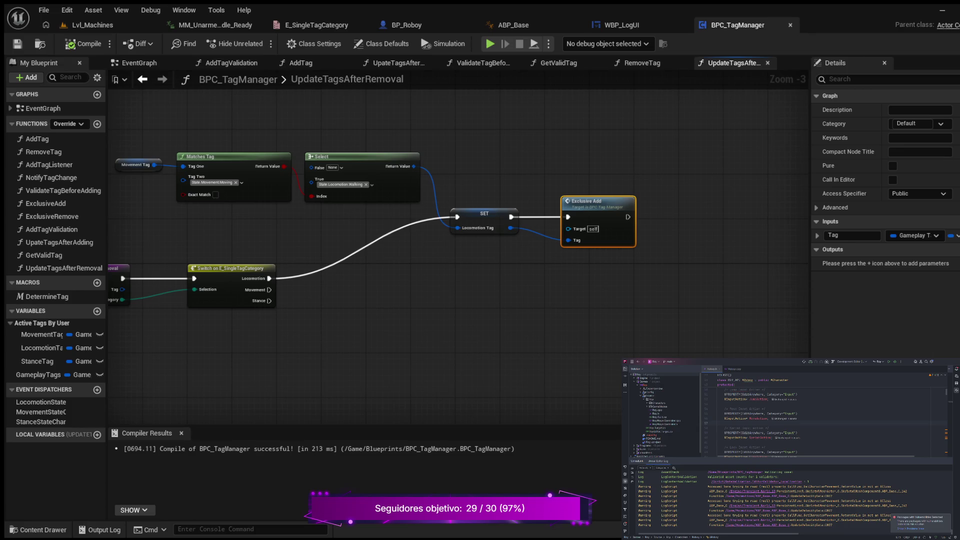
pyautogui.press('Escape')
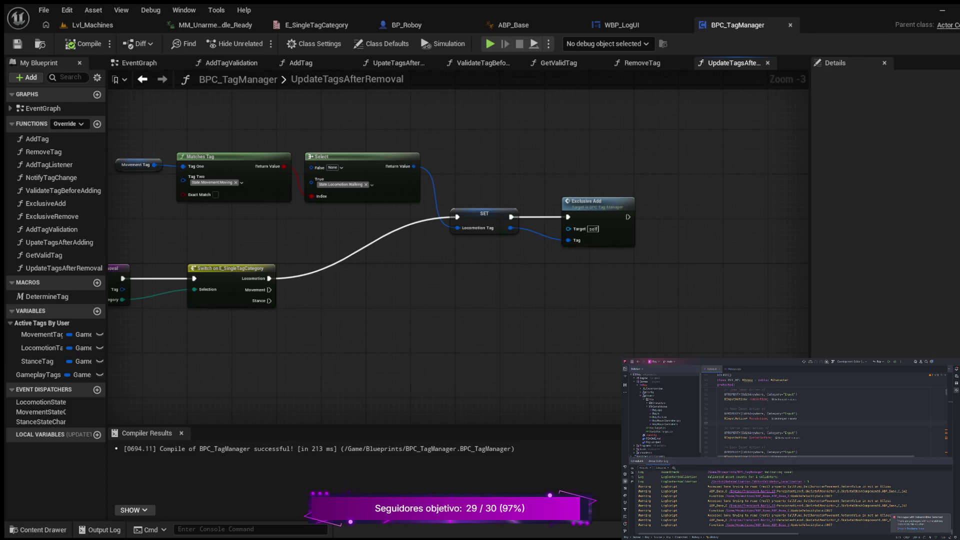
pyautogui.moveTo(269, 290); pyautogui.dragTo(369, 290)
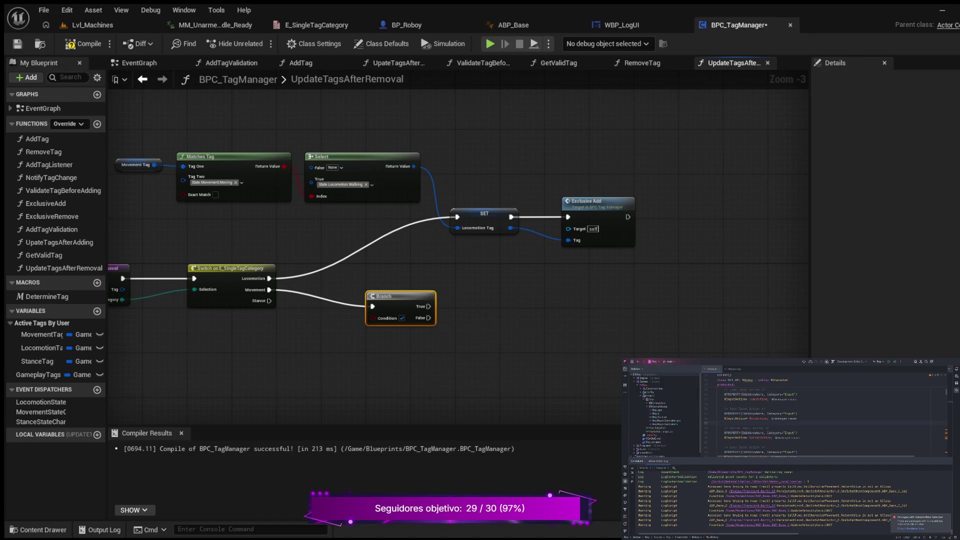
pyautogui.moveTo(510, 266); pyautogui.dragTo(613, 270)
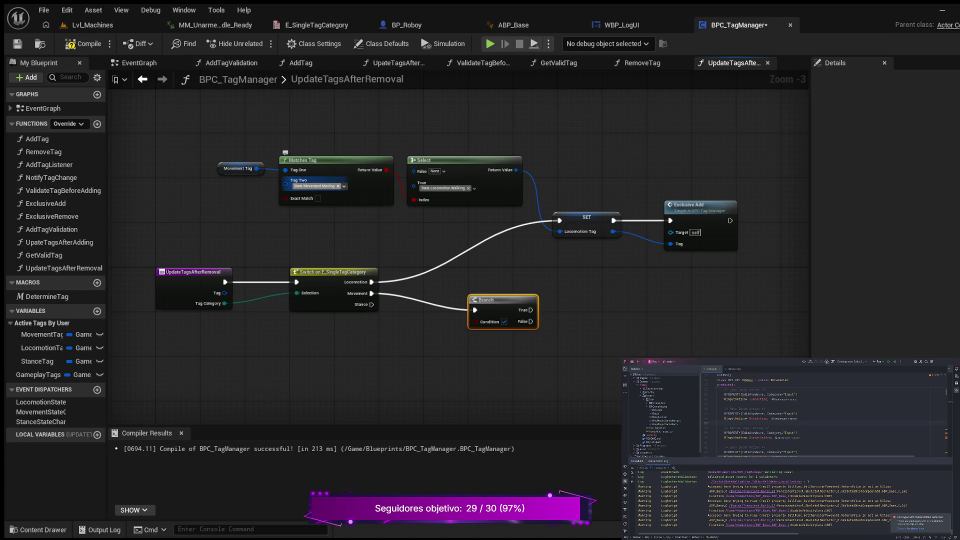
# Step: Duplicate the Matches Tag node and place the copy below Exclusive Add
pyautogui.click(305, 181)
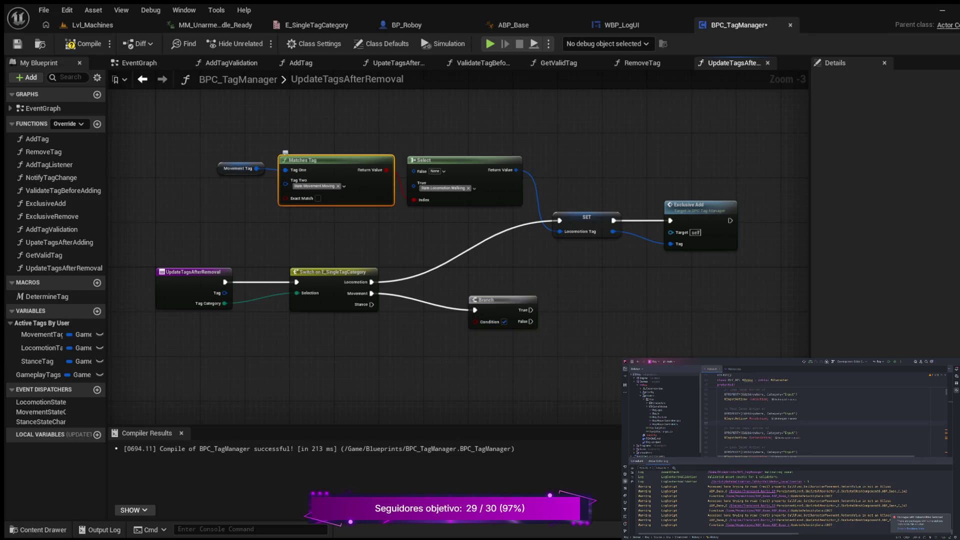
pyautogui.hotkey('ctrl', 'c')
pyautogui.hotkey('ctrl', 'v')
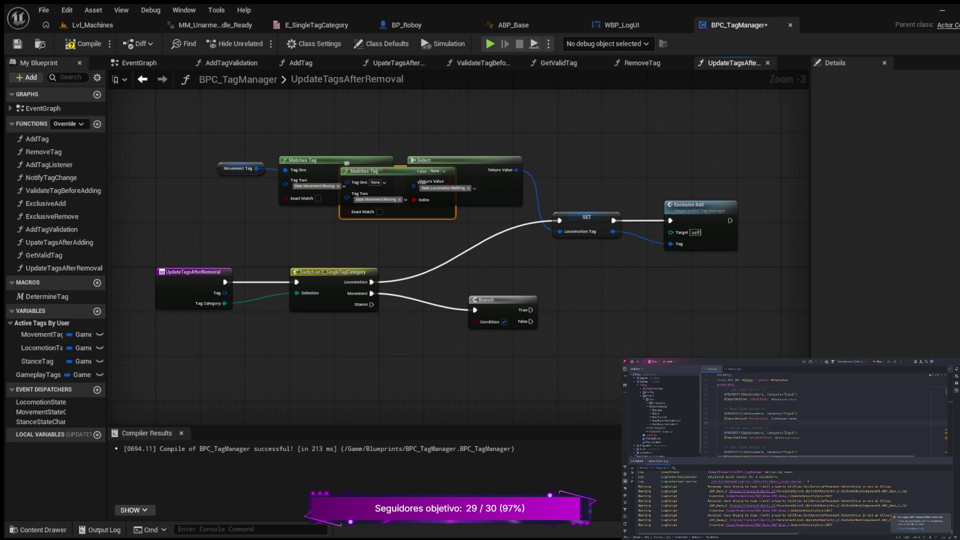
pyautogui.moveTo(360, 171)
pyautogui.mouseDown()
pyautogui.moveTo(643, 297)
pyautogui.moveTo(589, 282)
pyautogui.mouseUp()
pyautogui.moveTo(615, 354); pyautogui.dragTo(564, 332)
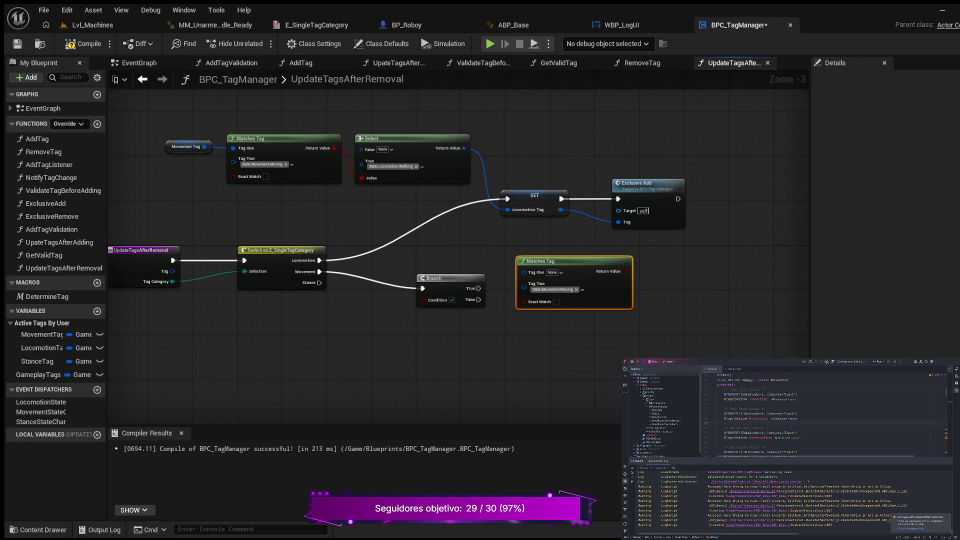
pyautogui.moveTo(339, 344)
pyautogui.mouseDown()
pyautogui.moveTo(370, 310)
pyautogui.moveTo(386, 310)
pyautogui.mouseUp()
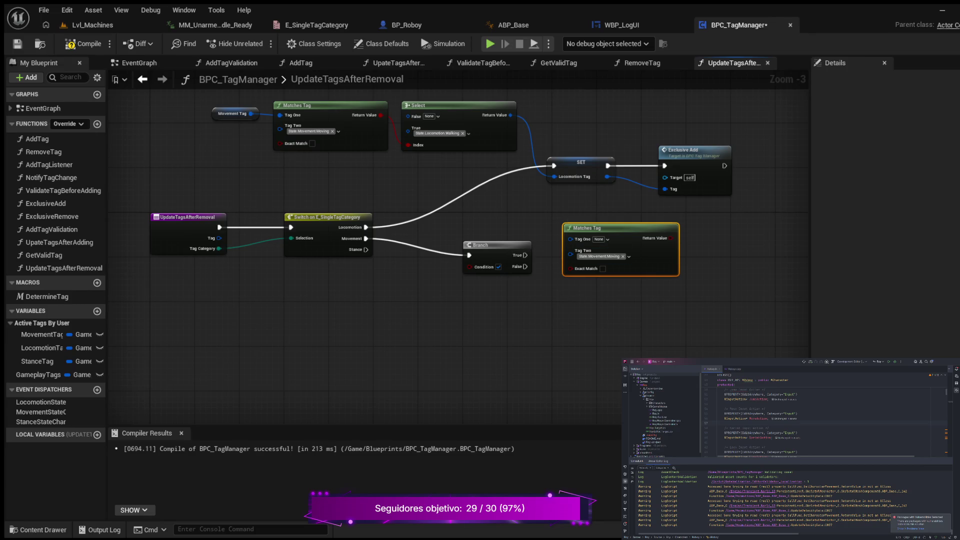
# Step: Raise the Locomotion nodes, set Matches Tag below the Branch, and paste a Tag getter
pyautogui.moveTo(247, 157); pyautogui.dragTo(763, 270)
pyautogui.moveTo(450, 173); pyautogui.dragTo(418, 44)
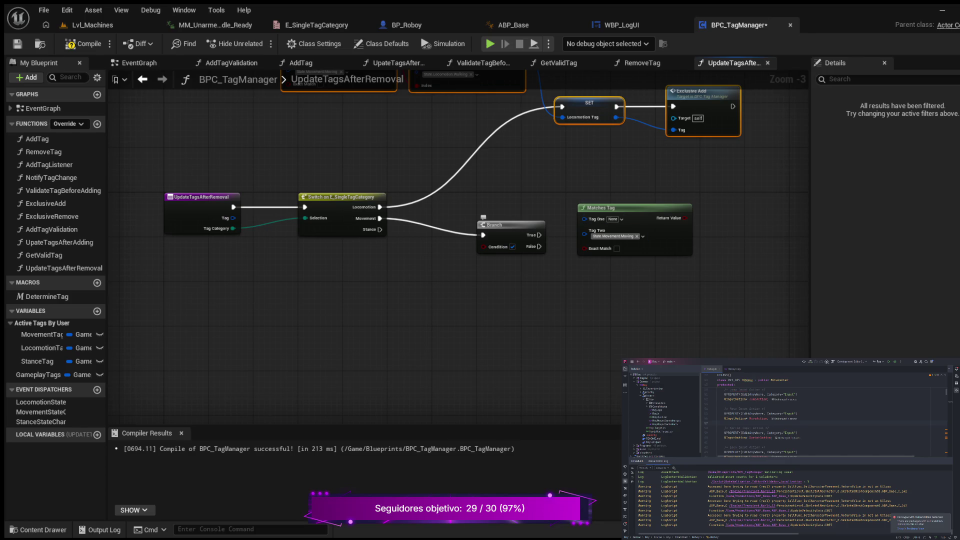
pyautogui.moveTo(500, 225); pyautogui.dragTo(516, 207)
pyautogui.moveTo(600, 208)
pyautogui.mouseDown()
pyautogui.moveTo(522, 247)
pyautogui.moveTo(443, 247)
pyautogui.mouseUp()
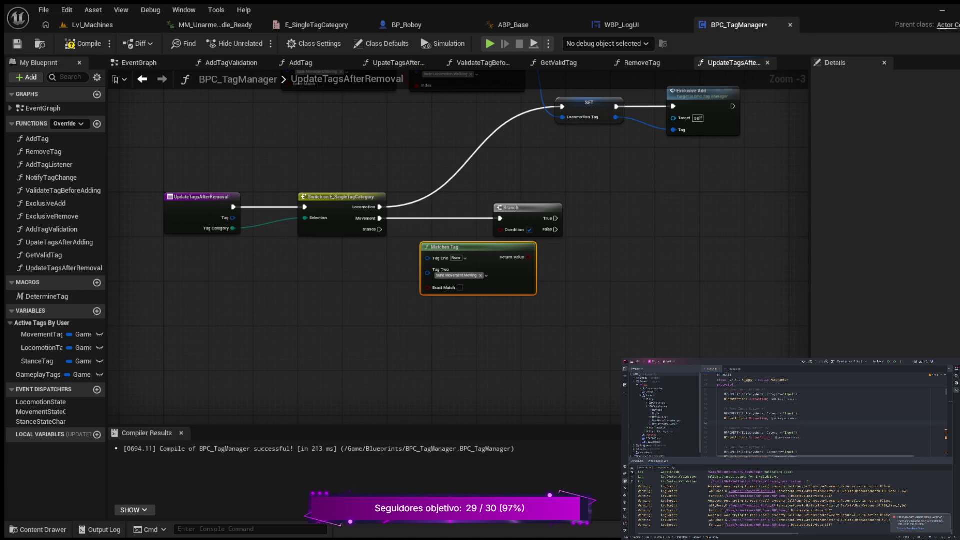
pyautogui.hotkey('ctrl', 'v')
# Step: Feed Tag into Matches Tag's Tag One and its result into the Branch Condition
pyautogui.scroll(2, 411, 281)
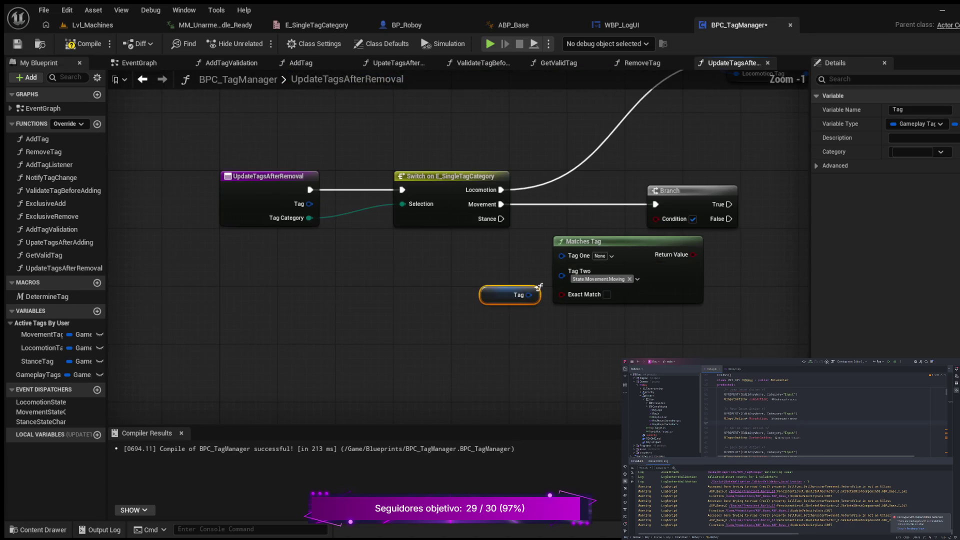
pyautogui.moveTo(538, 266); pyautogui.dragTo(524, 258)
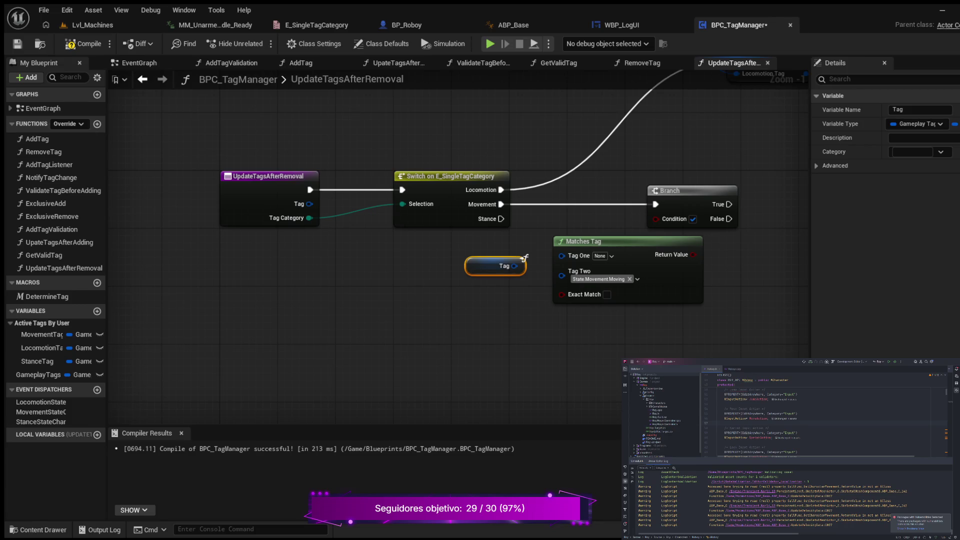
pyautogui.moveTo(515, 266); pyautogui.dragTo(561, 254)
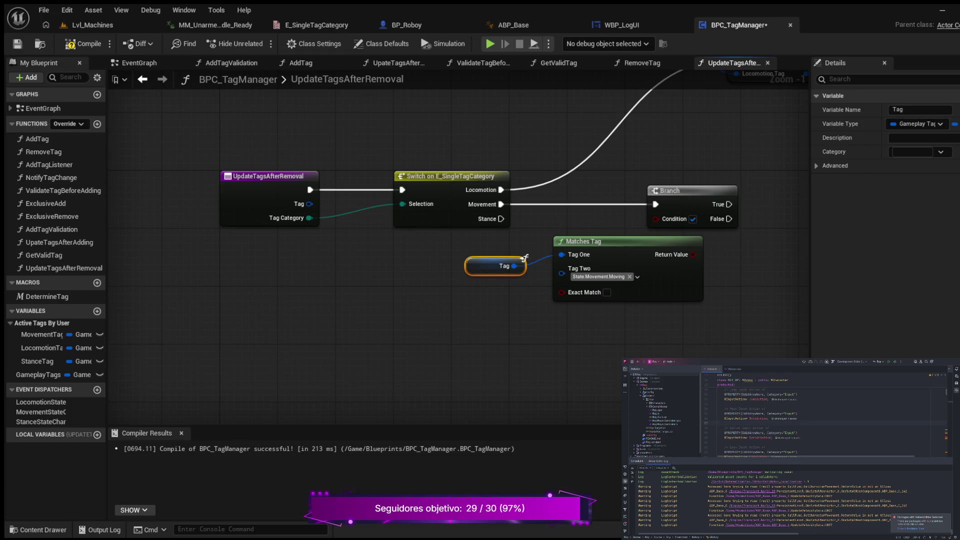
pyautogui.moveTo(524, 257); pyautogui.dragTo(373, 277)
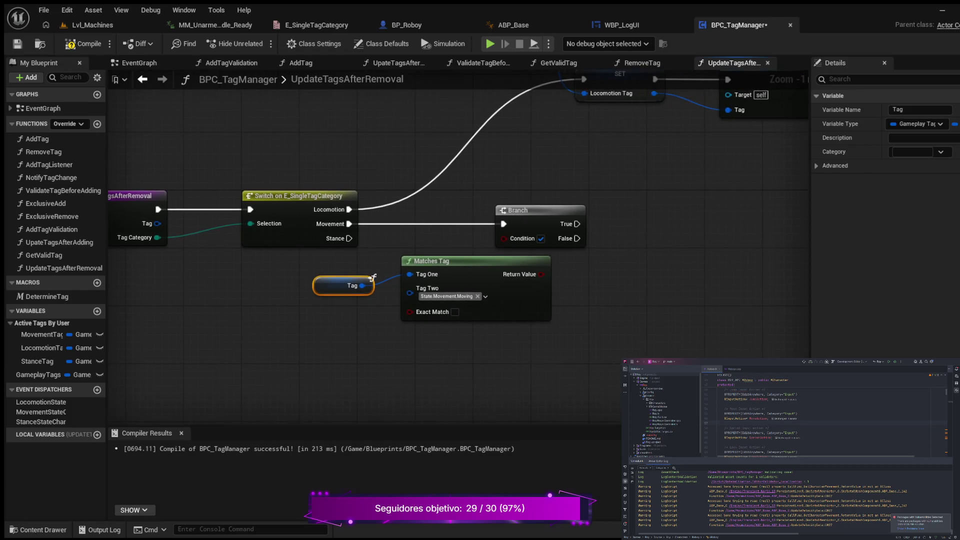
pyautogui.moveTo(505, 210); pyautogui.dragTo(584, 210)
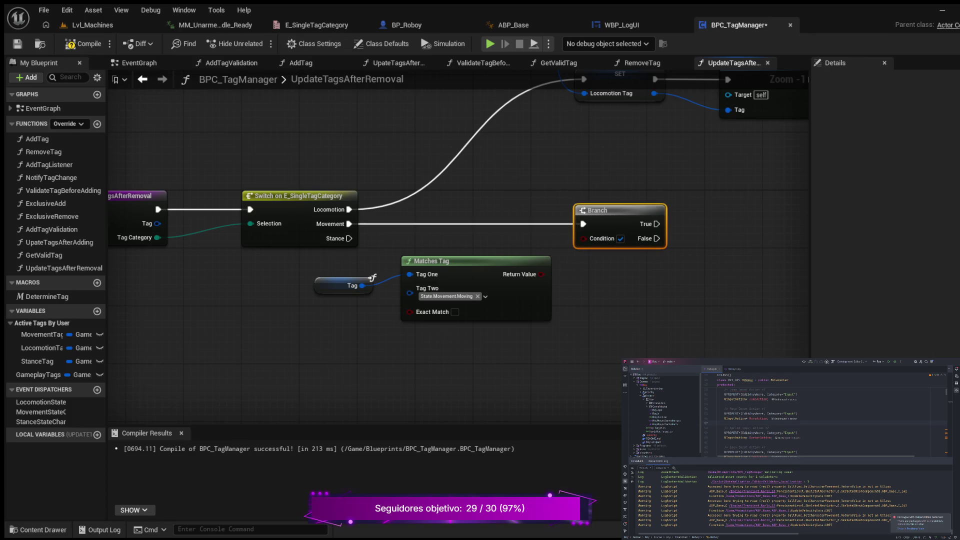
pyautogui.moveTo(541, 274)
pyautogui.mouseDown()
pyautogui.moveTo(573, 235)
pyautogui.moveTo(583, 239)
pyautogui.mouseUp()
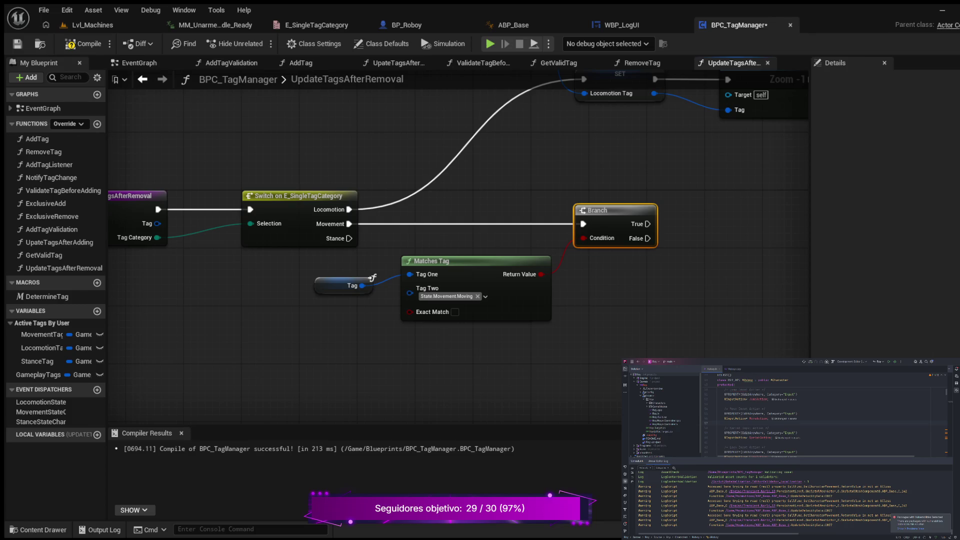
# Step: Add an Exclusive Remove node on the Branch's True output
pyautogui.moveTo(372, 276); pyautogui.dragTo(149, 270)
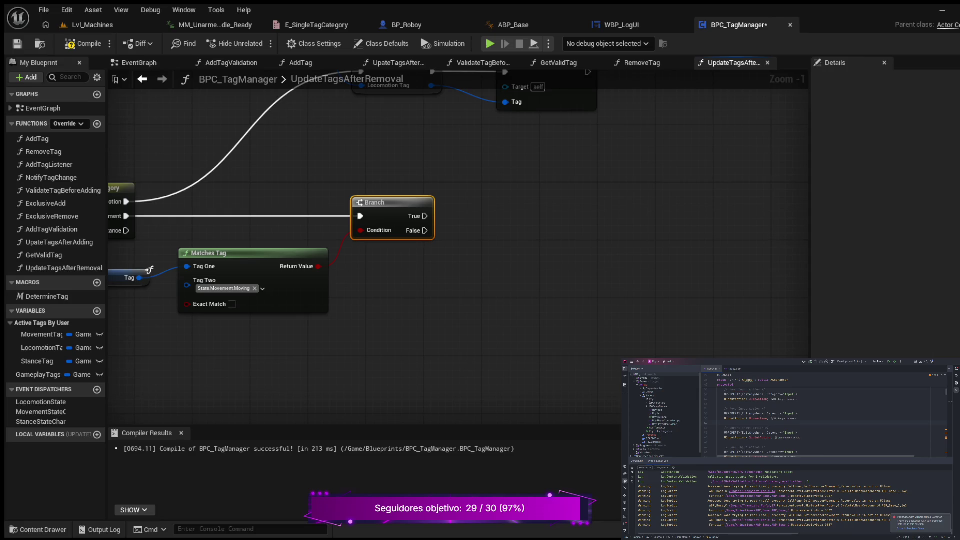
pyautogui.moveTo(425, 216); pyautogui.dragTo(530, 211)
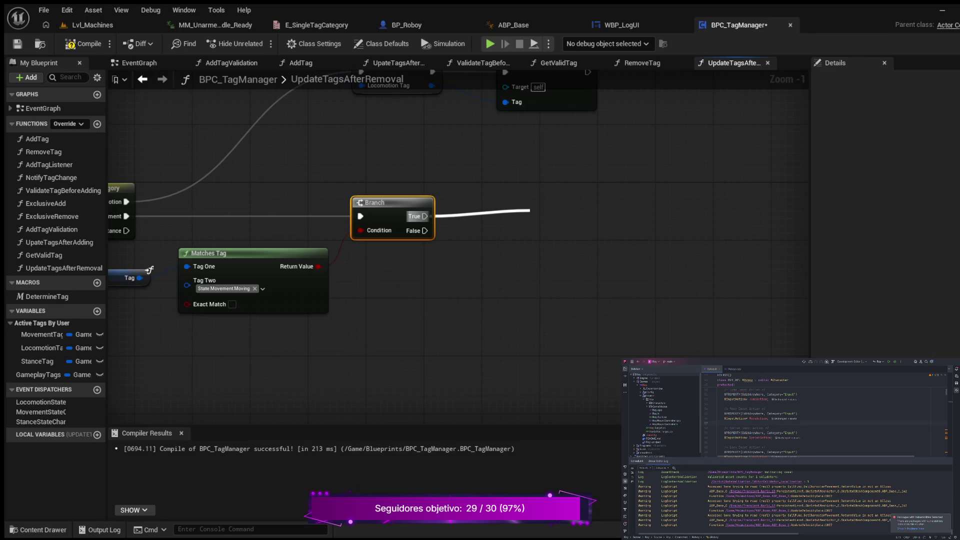
pyautogui.moveTo(530, 211); pyautogui.dragTo(527, 209)
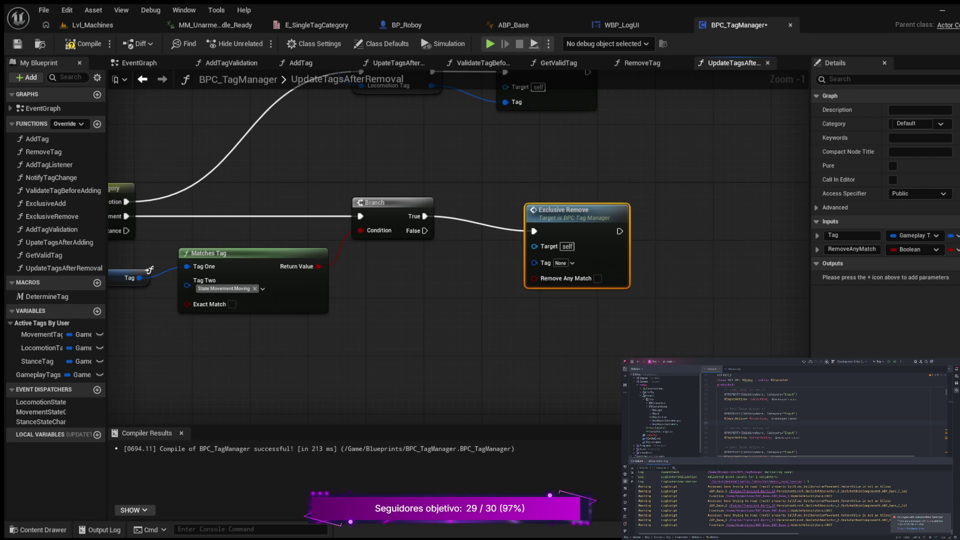
# Step: Place Exclusive Remove by the Branch, targeting State.Movement with Remove Any Match enabled
pyautogui.moveTo(565, 210)
pyautogui.mouseDown()
pyautogui.moveTo(565, 197)
pyautogui.moveTo(528, 195)
pyautogui.mouseUp()
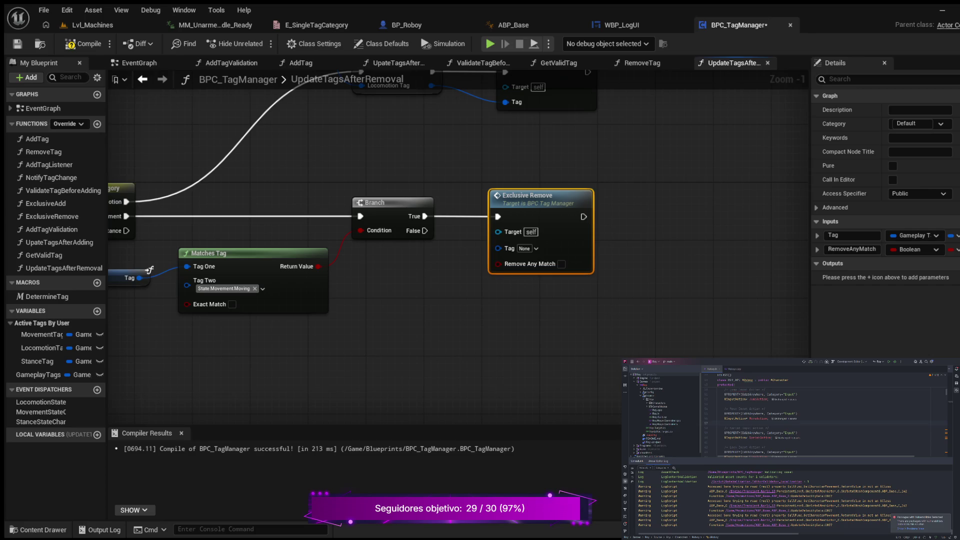
pyautogui.click(148, 270)
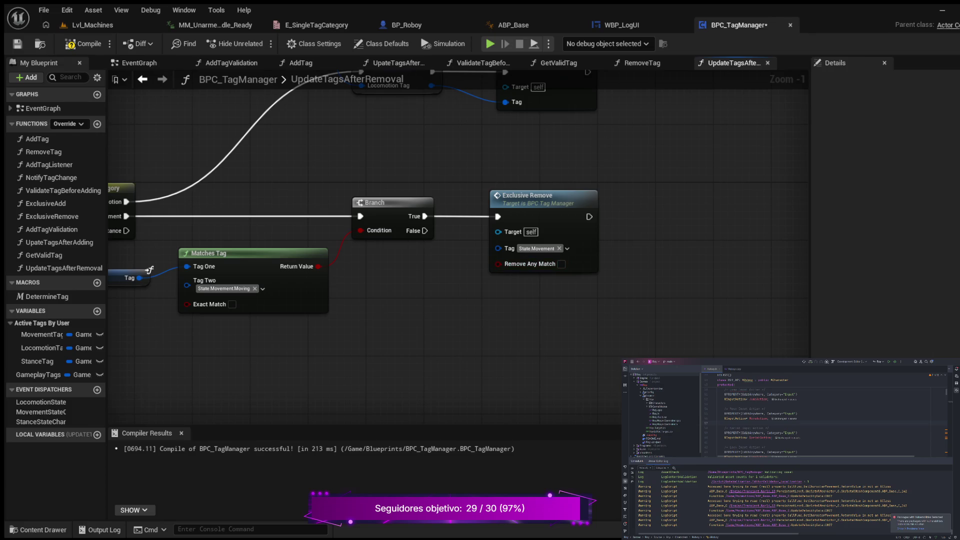
pyautogui.click(562, 264)
pyautogui.moveTo(492, 300)
pyautogui.mouseDown()
pyautogui.moveTo(636, 298)
pyautogui.moveTo(561, 260)
pyautogui.moveTo(395, 235)
pyautogui.moveTo(523, 278)
pyautogui.mouseUp()
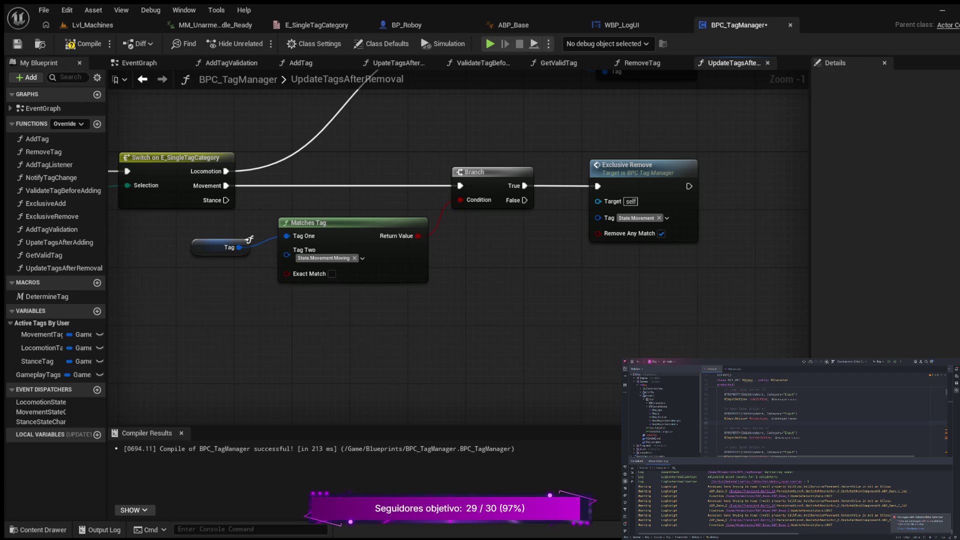
pyautogui.scroll(-2, 456, 304)
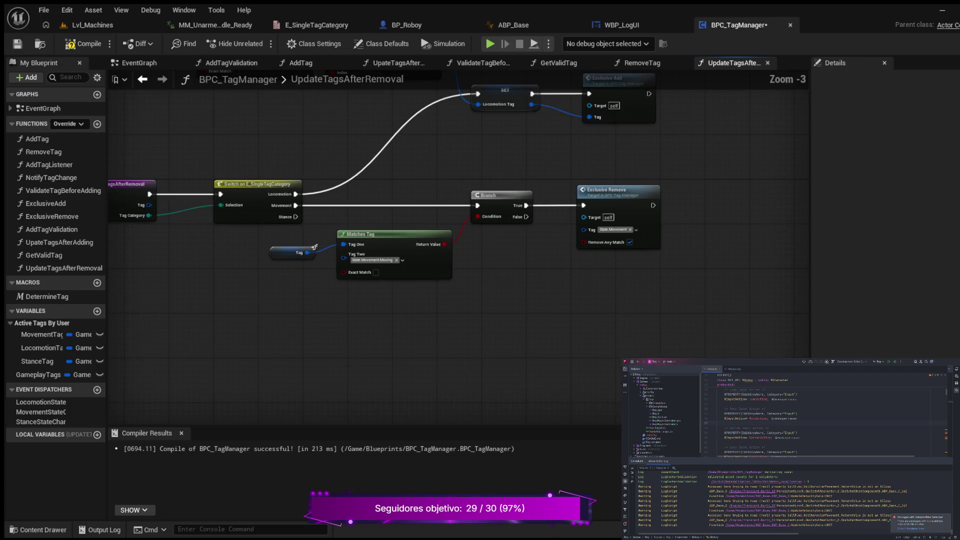
# Step: Add a SET MovementTag node left at None after Exclusive Remove, then pull its exec wire onward
pyautogui.moveTo(457, 304)
pyautogui.mouseDown()
pyautogui.moveTo(426, 343)
pyautogui.moveTo(468, 351)
pyautogui.moveTo(506, 328)
pyautogui.moveTo(585, 328)
pyautogui.moveTo(434, 330)
pyautogui.moveTo(471, 321)
pyautogui.mouseUp()
pyautogui.scroll(-1, 435, 330)
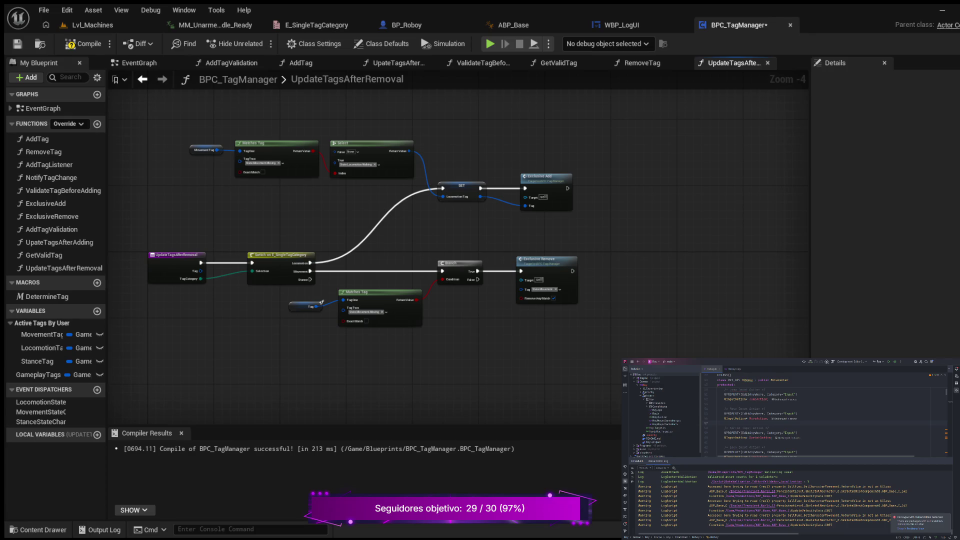
pyautogui.moveTo(649, 300); pyautogui.dragTo(545, 317)
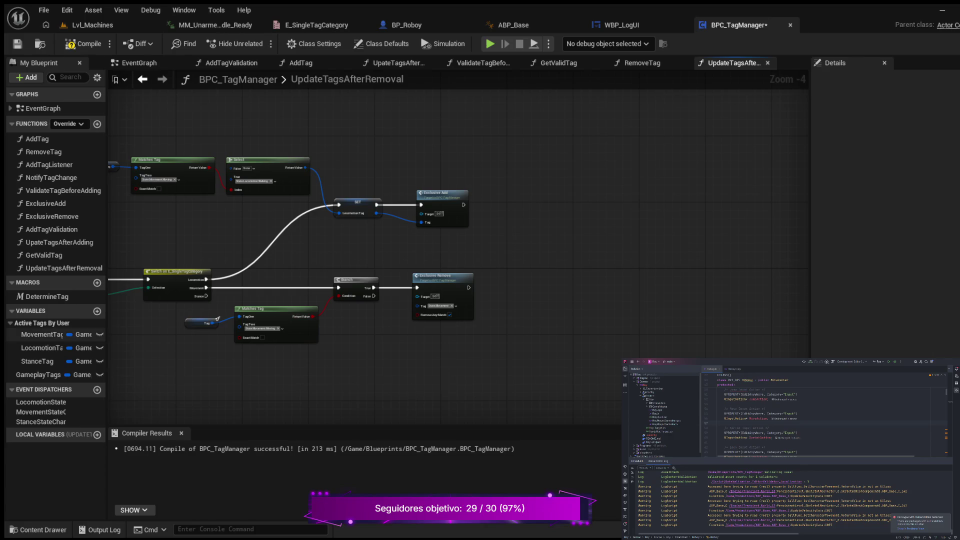
pyautogui.moveTo(43, 334); pyautogui.dragTo(525, 284)
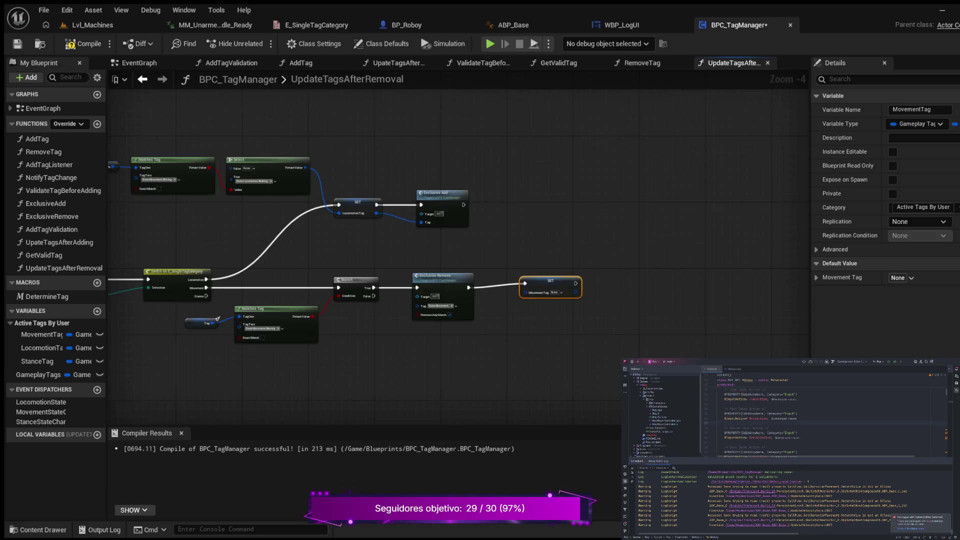
pyautogui.scroll(4, 540, 305)
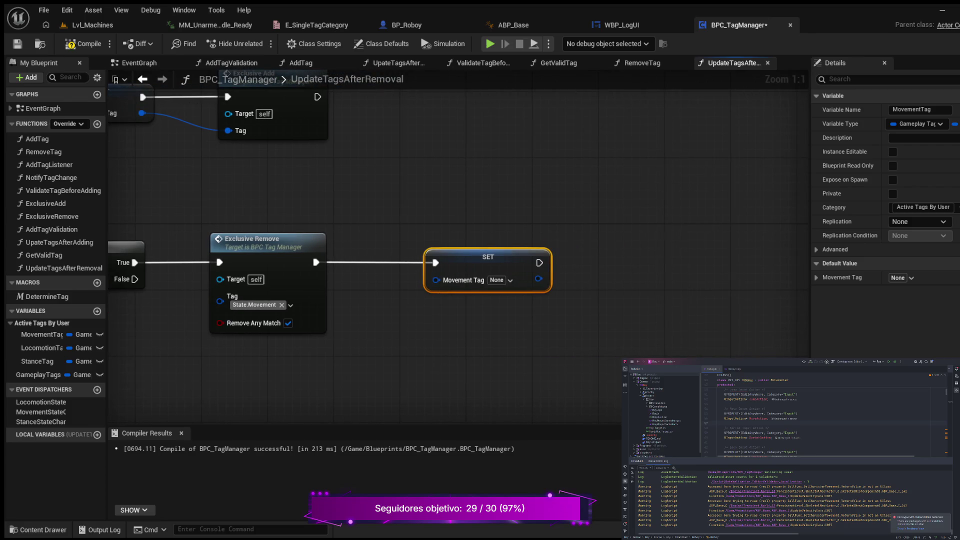
pyautogui.scroll(-5, 587, 282)
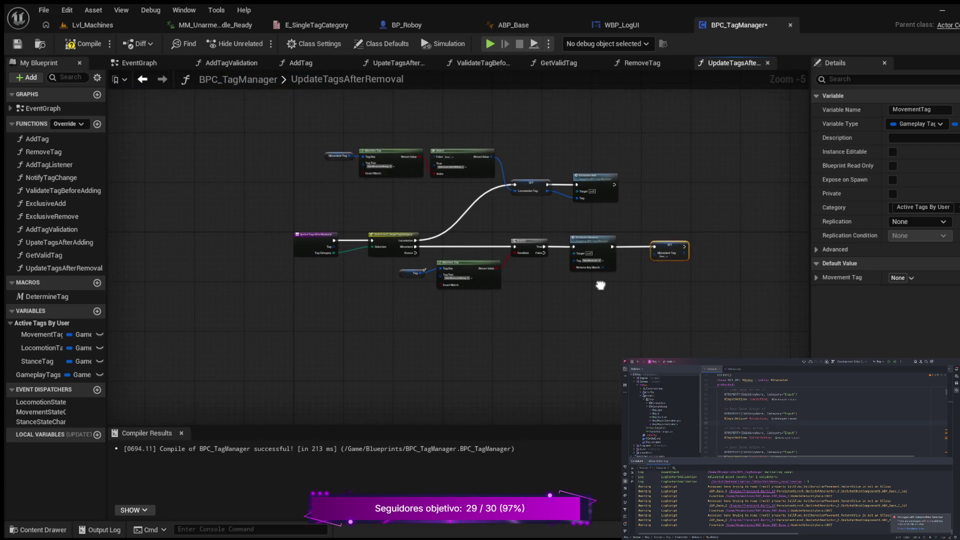
pyautogui.scroll(4, 407, 279)
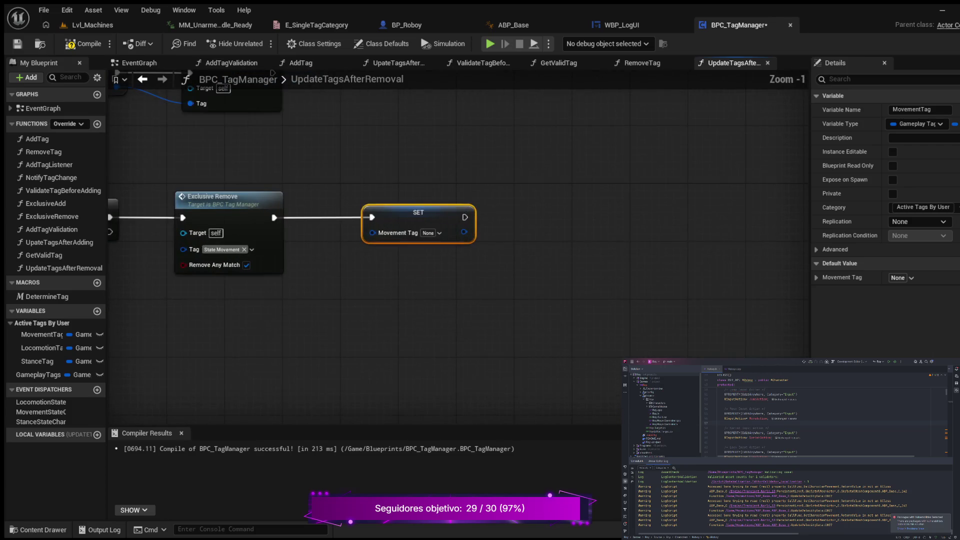
pyautogui.moveTo(443, 312); pyautogui.dragTo(439, 317)
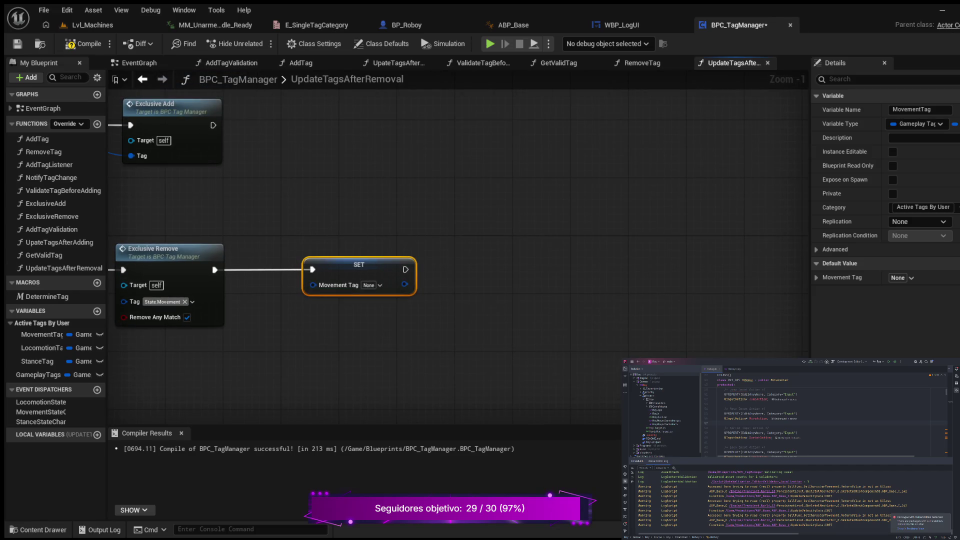
pyautogui.moveTo(405, 269); pyautogui.dragTo(499, 267)
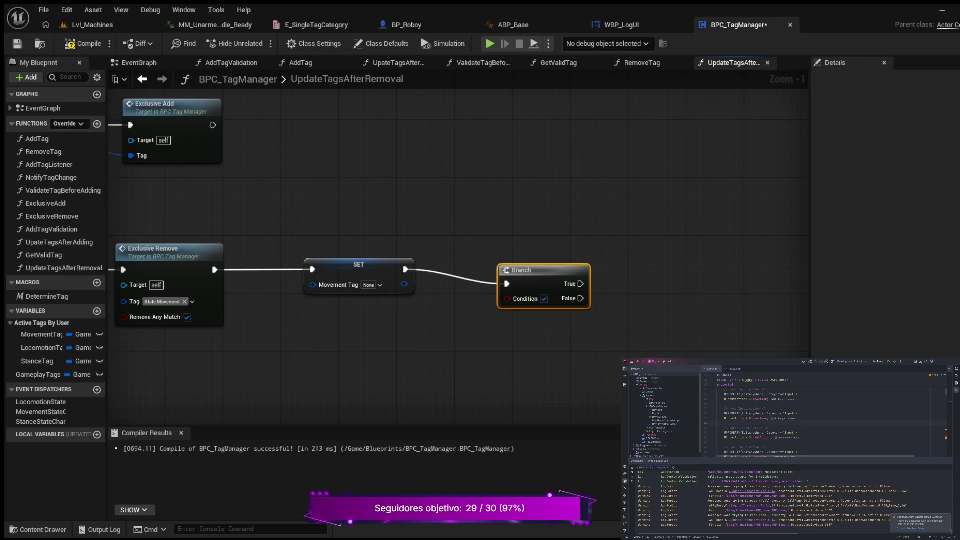
# Step: Centre the Movement path and align the SET Movement Tag node with the new Branch
pyautogui.moveTo(449, 325)
pyautogui.mouseDown()
pyautogui.moveTo(670, 311)
pyautogui.moveTo(491, 302)
pyautogui.moveTo(684, 309)
pyautogui.mouseUp()
pyautogui.click(593, 249)
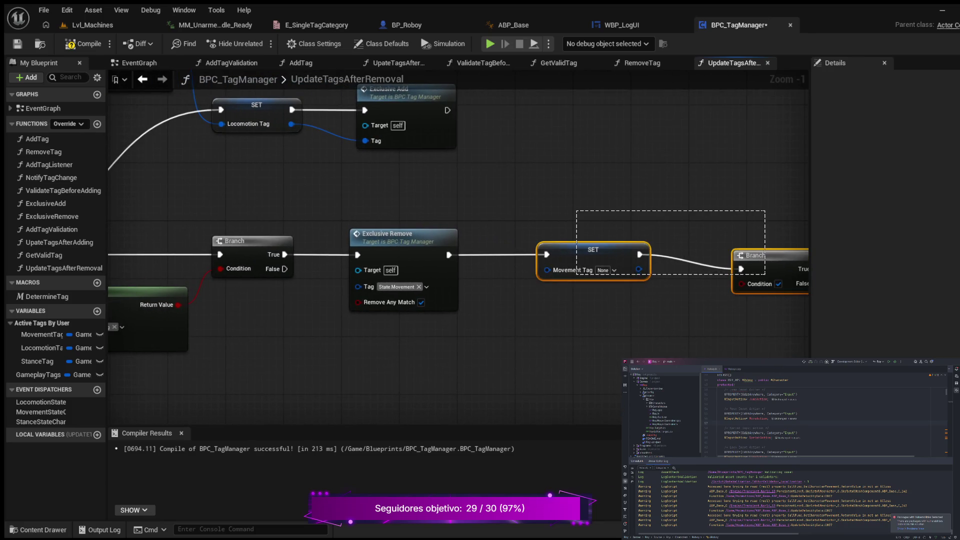
pyautogui.moveTo(593, 250); pyautogui.dragTo(593, 264)
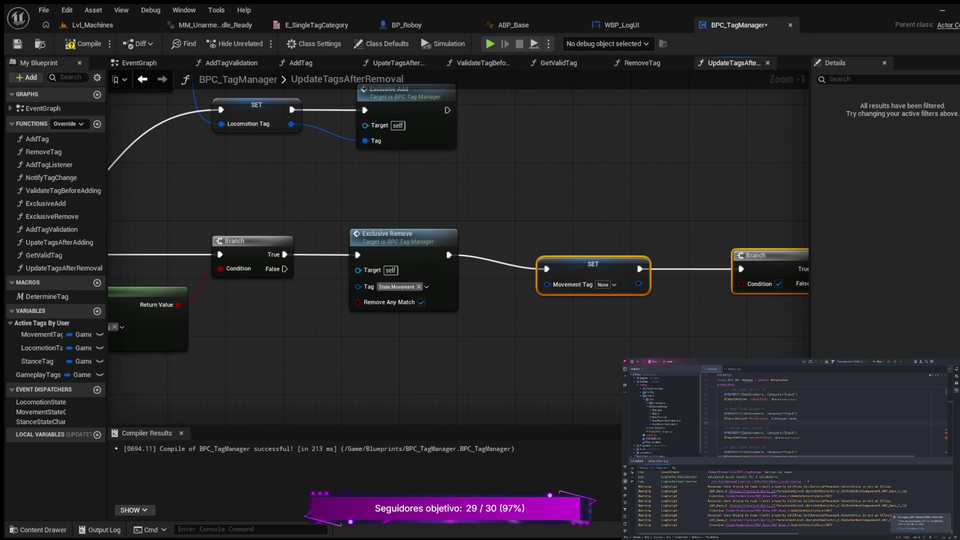
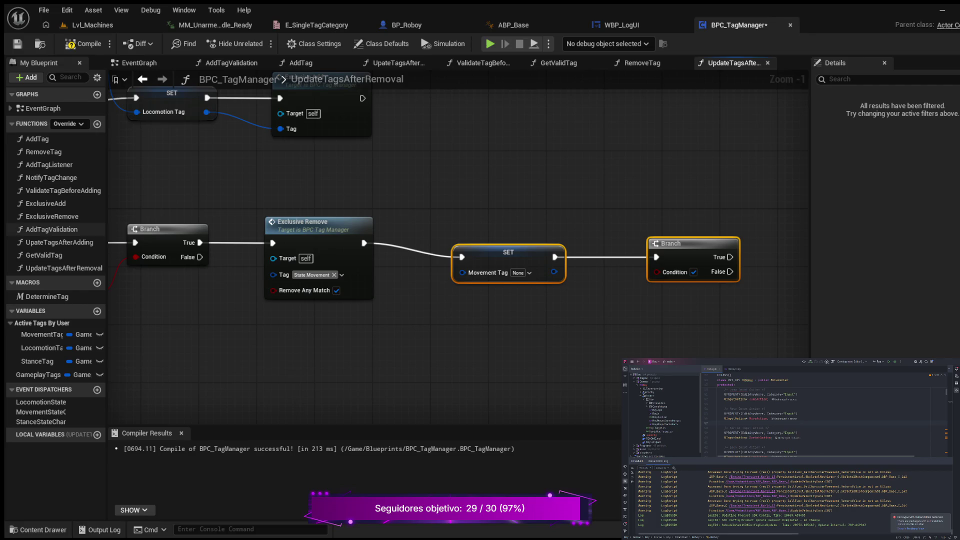
# Step: Straighten the SET Movement Tag and Branch nodes on the exec wire, tucked beside Exclusive Remove
pyautogui.moveTo(474, 209); pyautogui.dragTo(595, 283)
pyautogui.press('q')
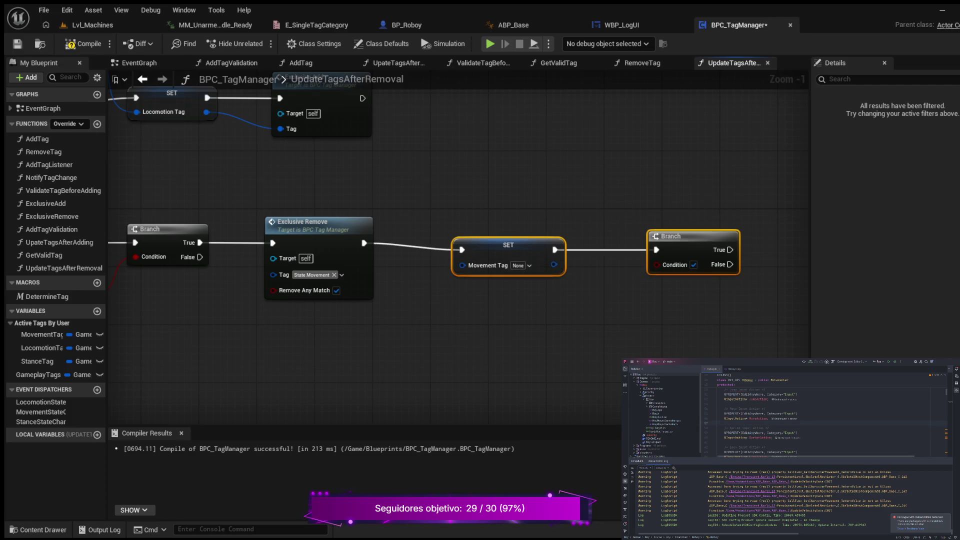
pyautogui.moveTo(508, 238)
pyautogui.mouseDown()
pyautogui.moveTo(464, 240)
pyautogui.moveTo(472, 245)
pyautogui.mouseUp()
pyautogui.press('q')
pyautogui.click(645, 228)
pyautogui.moveTo(645, 229); pyautogui.dragTo(616, 228)
pyautogui.press('Escape')
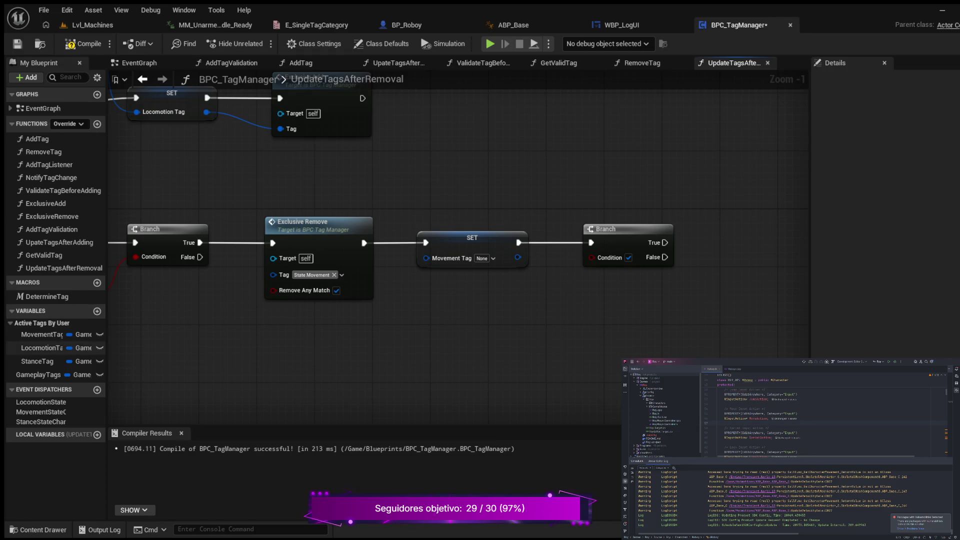
pyautogui.click(42, 348)
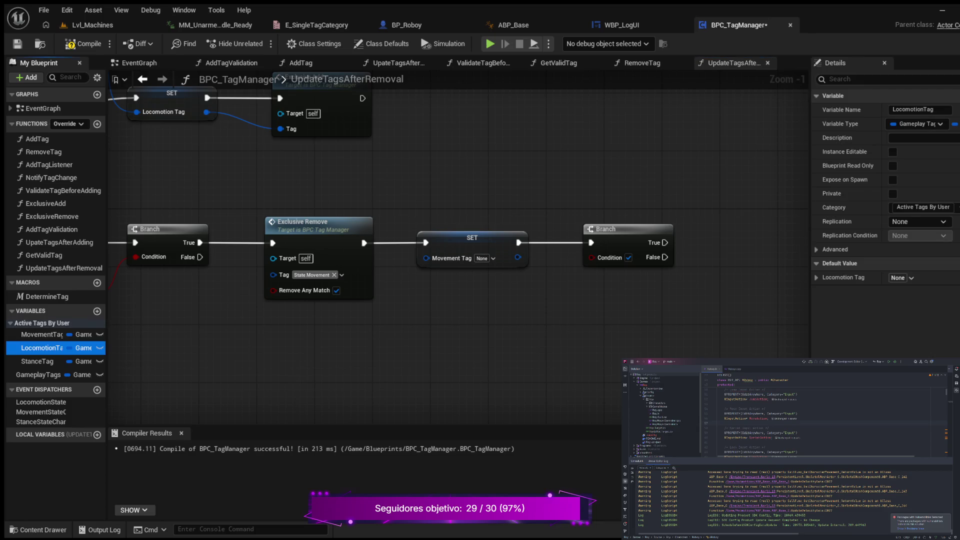
# Step: Add a Locomotion Tag getter and Matches Tag node, wiring it to Tag One, Tag Two State.Locomotion.Running
pyautogui.moveTo(42, 348); pyautogui.dragTo(594, 297)
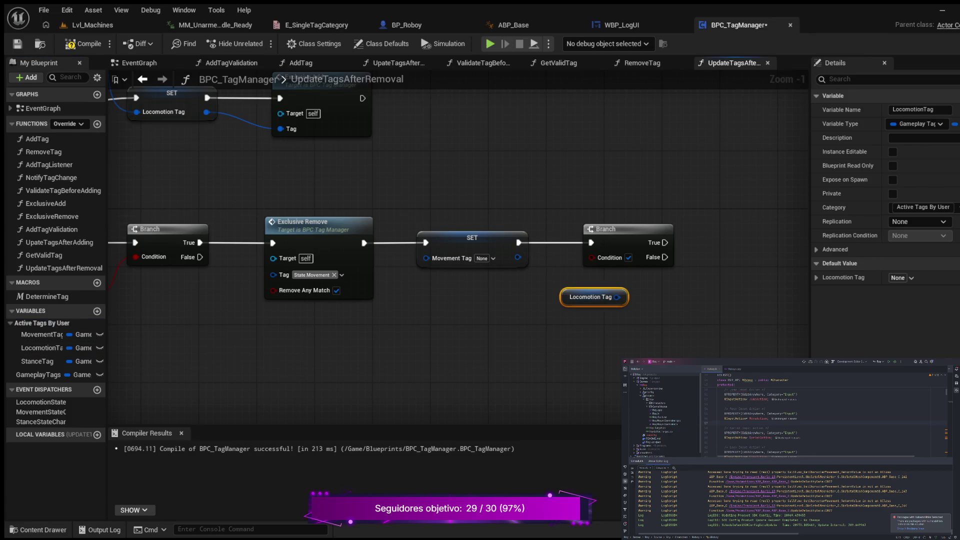
pyautogui.moveTo(450, 300); pyautogui.dragTo(336, 325)
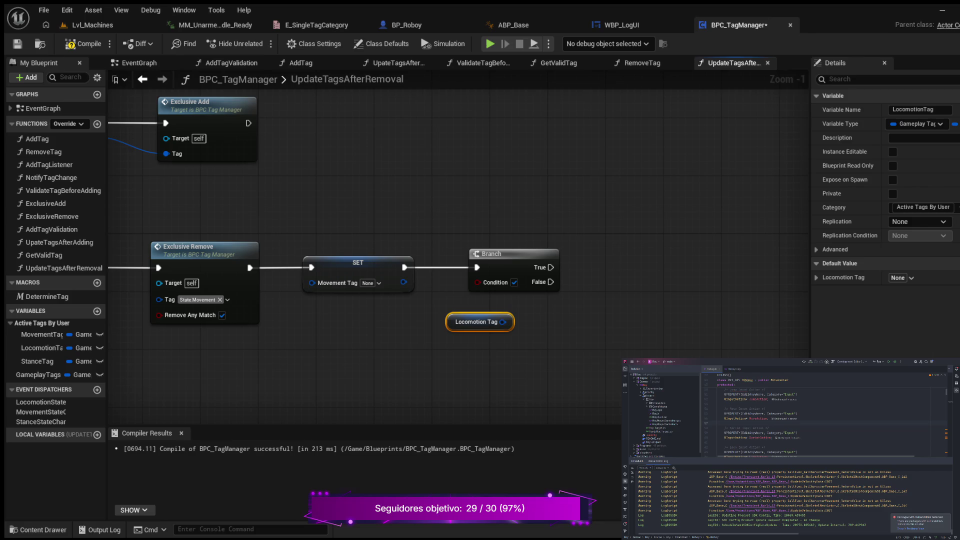
pyautogui.hotkey('ctrl', 'v')
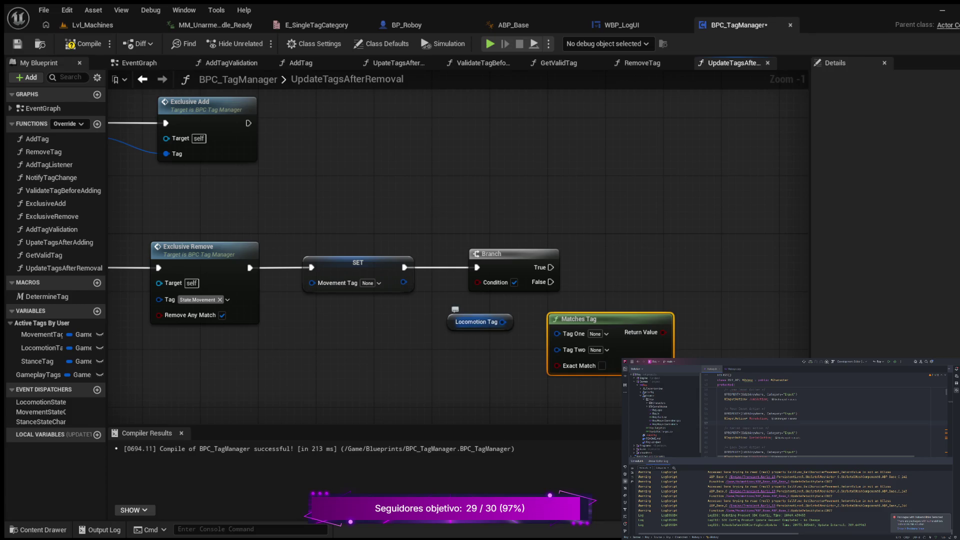
pyautogui.moveTo(476, 322); pyautogui.dragTo(422, 329)
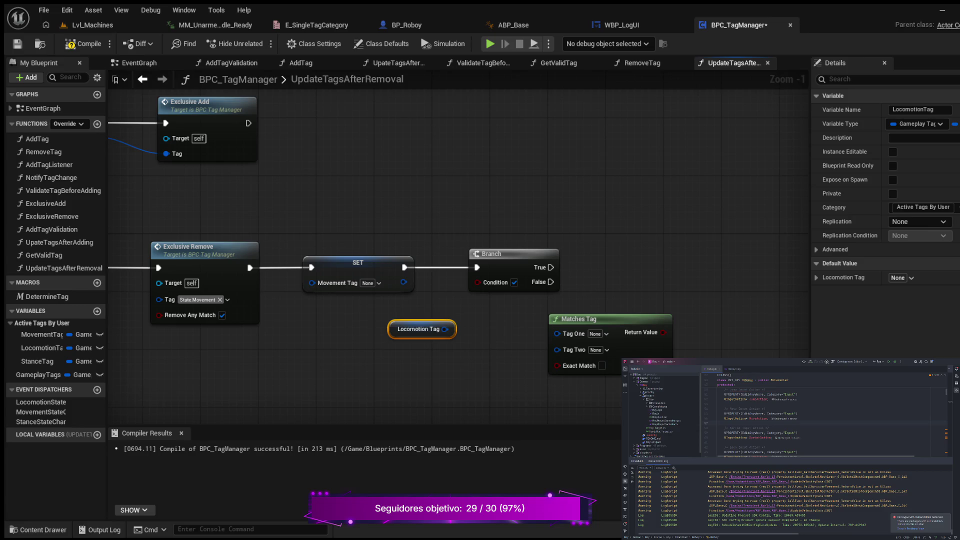
pyautogui.moveTo(570, 319); pyautogui.dragTo(511, 319)
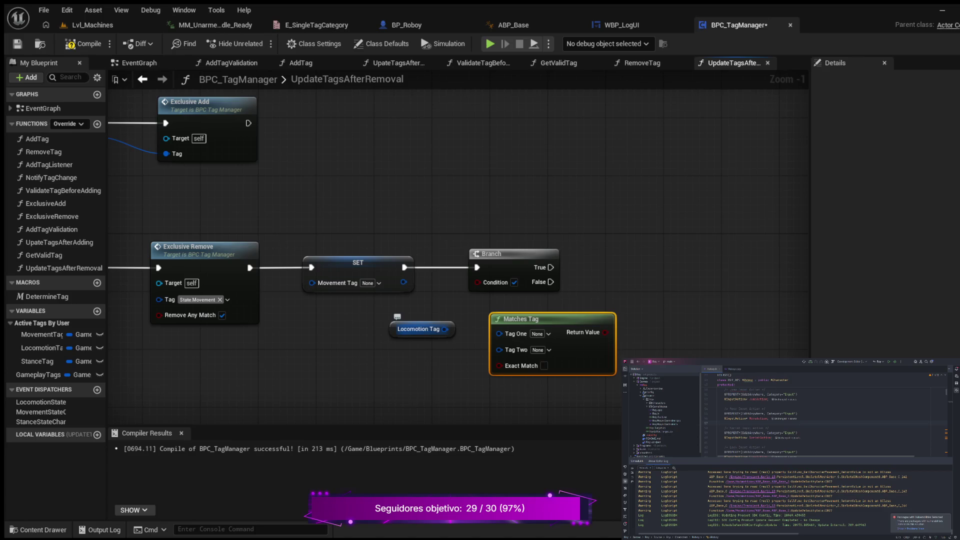
pyautogui.moveTo(444, 329); pyautogui.dragTo(499, 332)
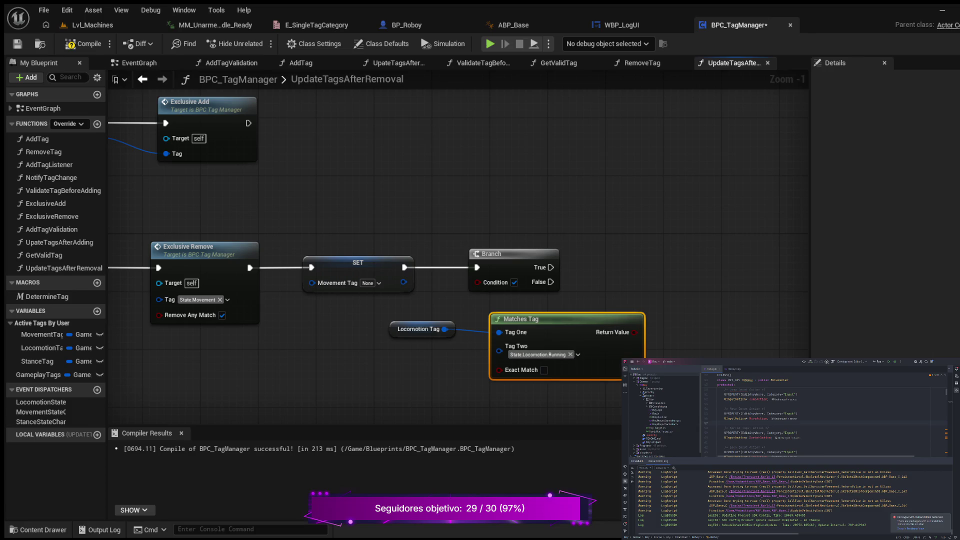
pyautogui.press('Escape')
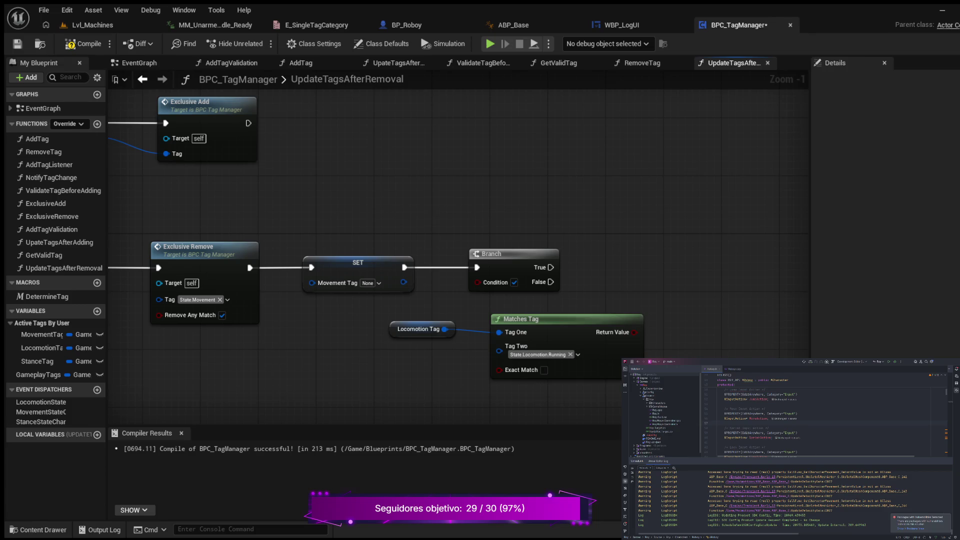
# Step: Move the getter and Matches Tag left and wire its Return Value into the Branch Condition
pyautogui.moveTo(500, 307)
pyautogui.mouseDown()
pyautogui.moveTo(374, 329)
pyautogui.moveTo(301, 329)
pyautogui.mouseUp()
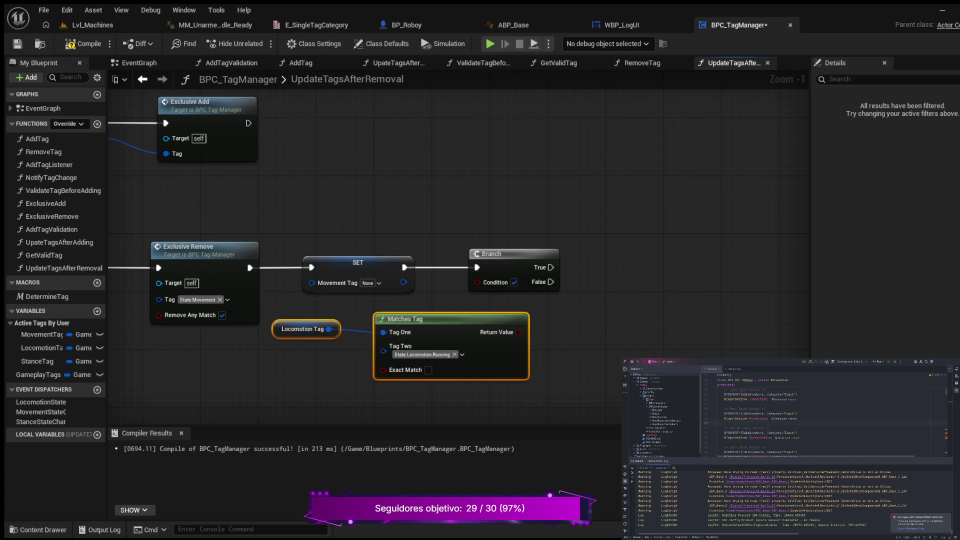
pyautogui.click(425, 319)
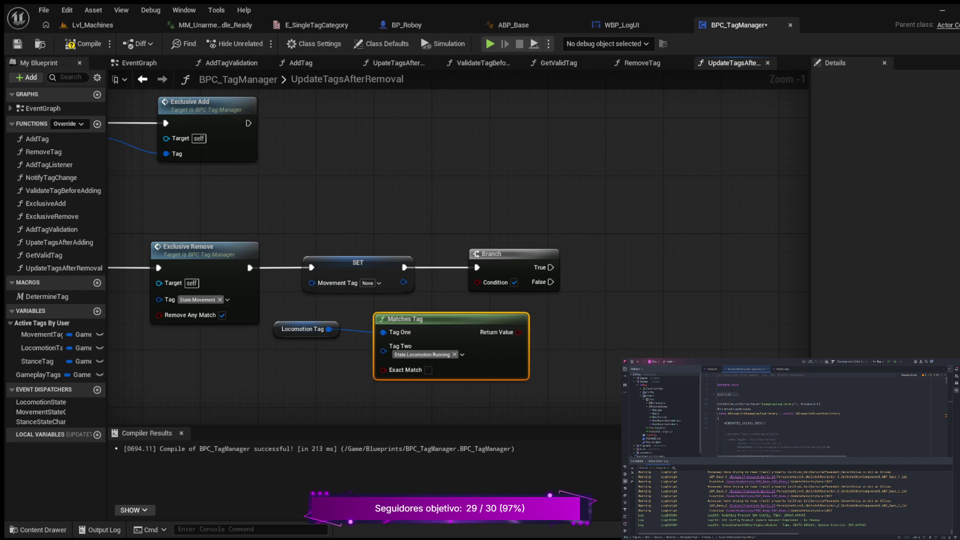
pyautogui.moveTo(518, 332)
pyautogui.mouseDown()
pyautogui.moveTo(483, 303)
pyautogui.moveTo(440, 296)
pyautogui.moveTo(554, 253)
pyautogui.mouseUp()
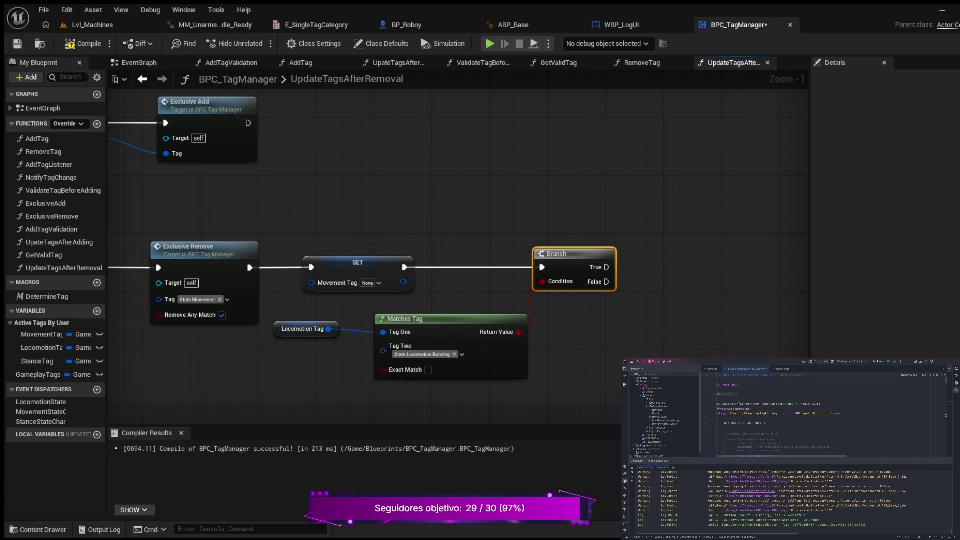
pyautogui.moveTo(203, 195)
pyautogui.mouseDown()
pyautogui.moveTo(439, 189)
pyautogui.moveTo(615, 145)
pyautogui.moveTo(364, 321)
pyautogui.moveTo(497, 262)
pyautogui.moveTo(562, 291)
pyautogui.moveTo(364, 223)
pyautogui.moveTo(253, 207)
pyautogui.mouseUp()
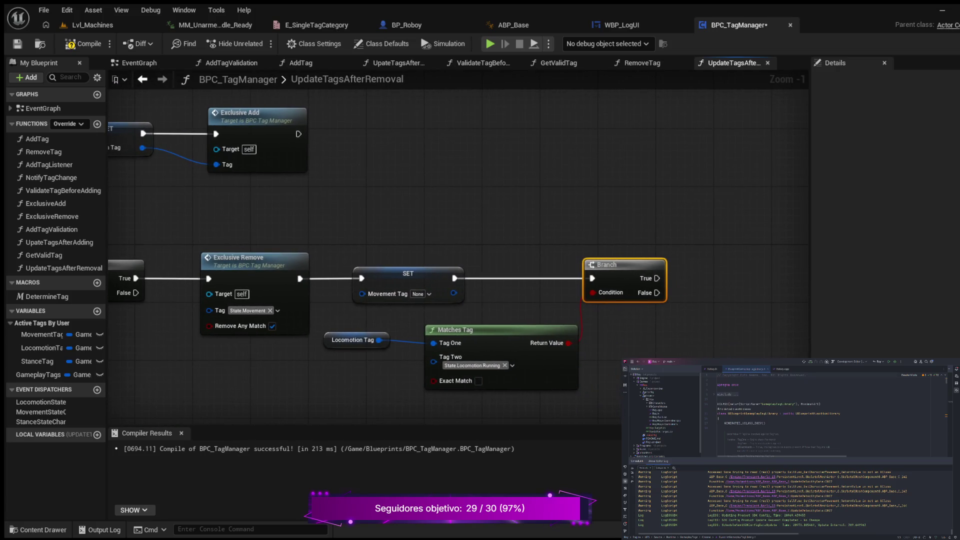